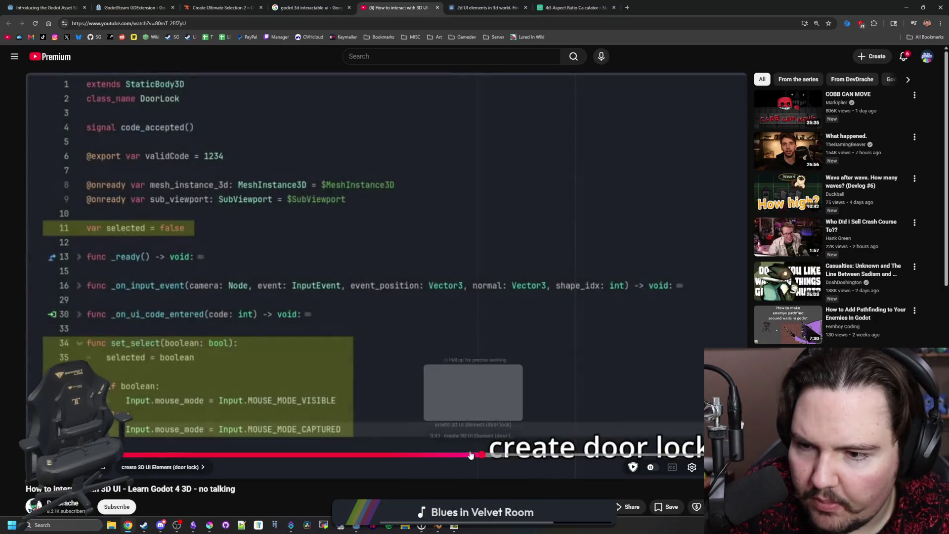
# Rewind the YouTube 3D UI tutorial, play it briefly, and pause it.
pyautogui.click(466, 454)
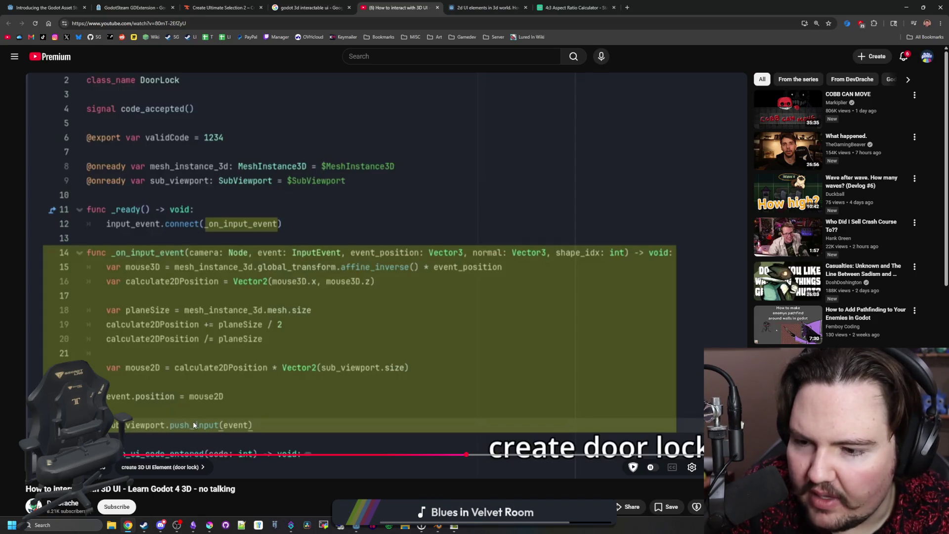
pyautogui.click(210, 422)
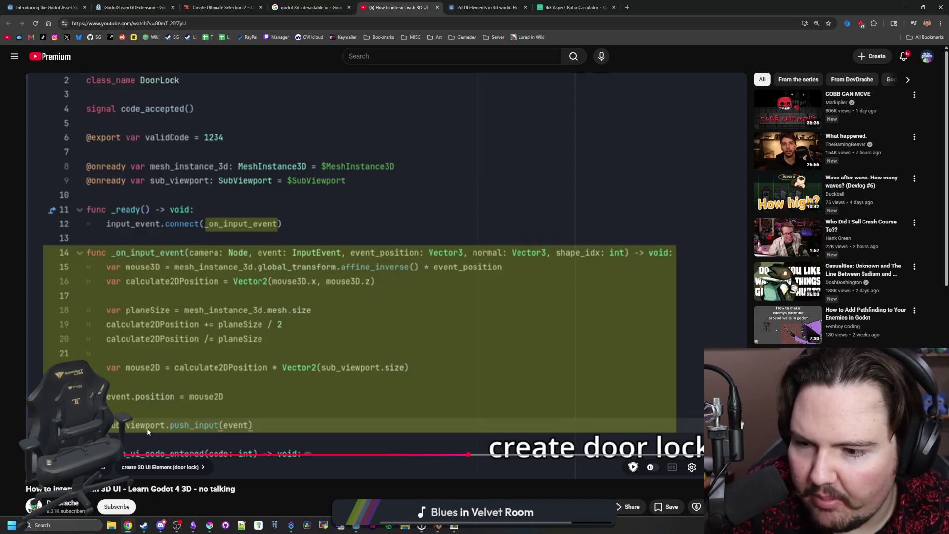
pyautogui.click(196, 417)
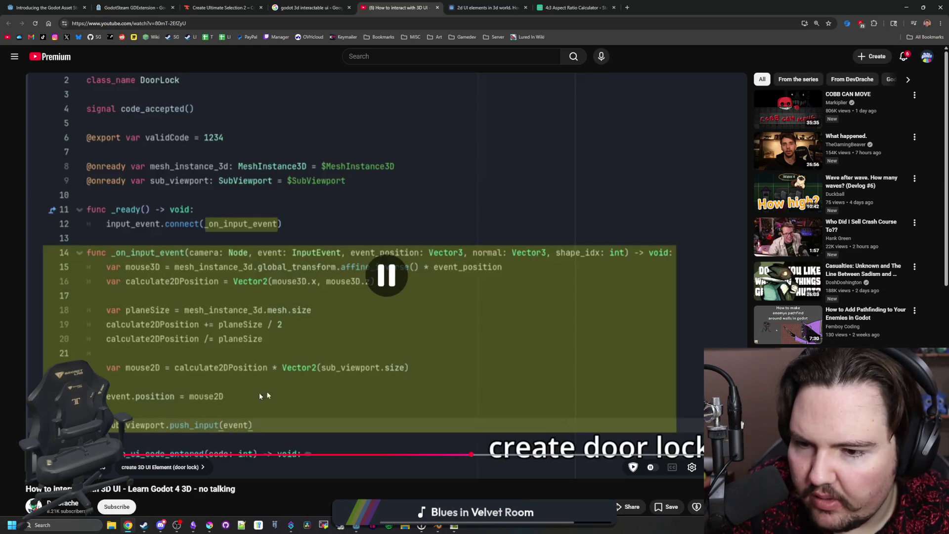
pyautogui.click(419, 372)
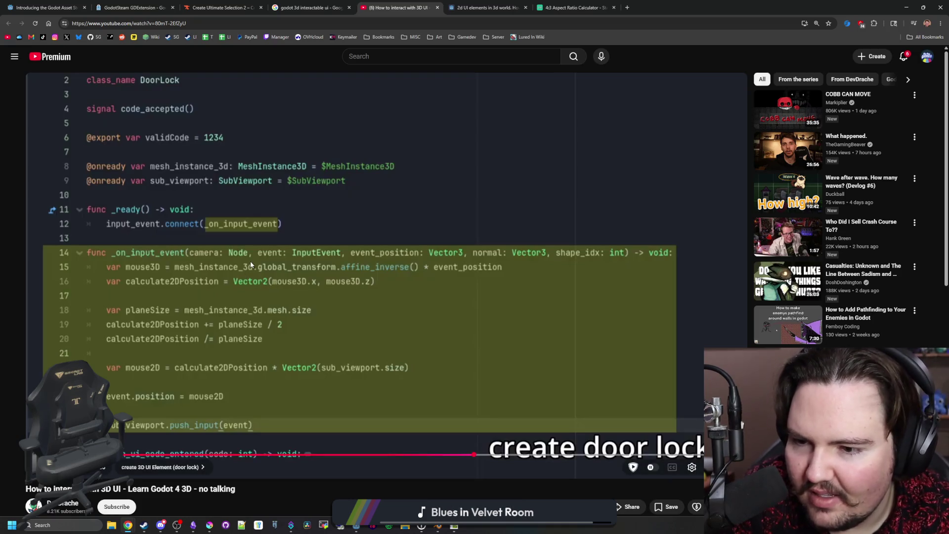
pyautogui.click(561, 439)
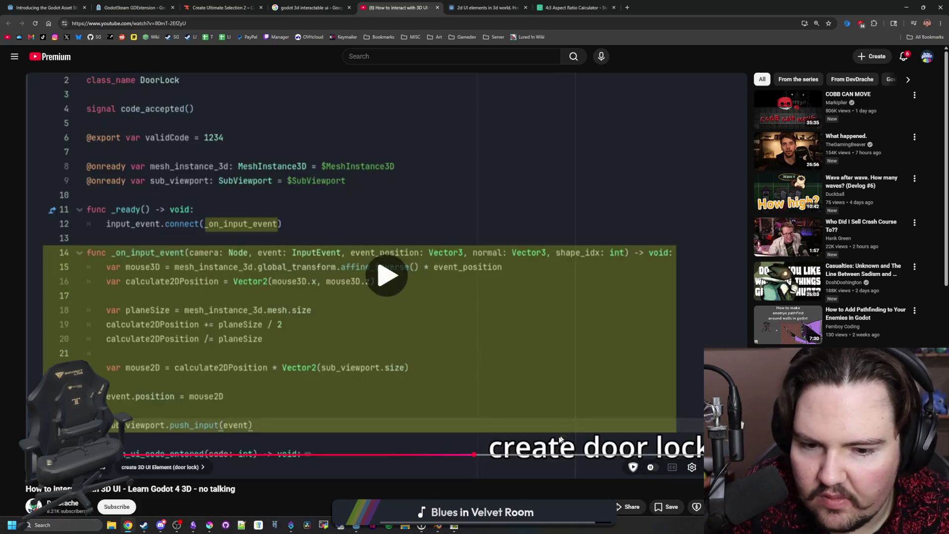
# Scrub to the DoorLock _on_input_event code, then restore down Chrome to reveal Godot.
pyautogui.click(511, 454)
pyautogui.moveTo(511, 454)
pyautogui.mouseDown()
pyautogui.moveTo(583, 455)
pyautogui.moveTo(425, 455)
pyautogui.moveTo(459, 454)
pyautogui.mouseUp()
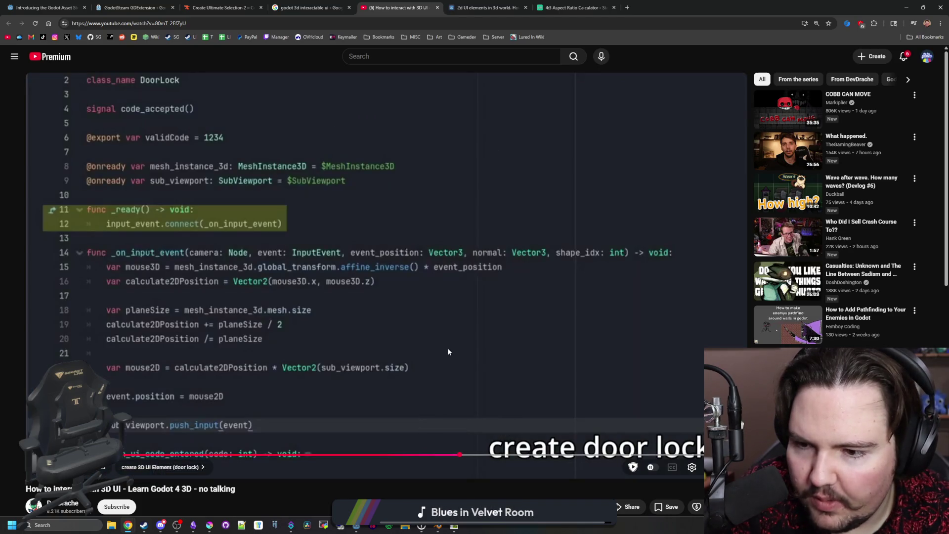
pyautogui.click(447, 348)
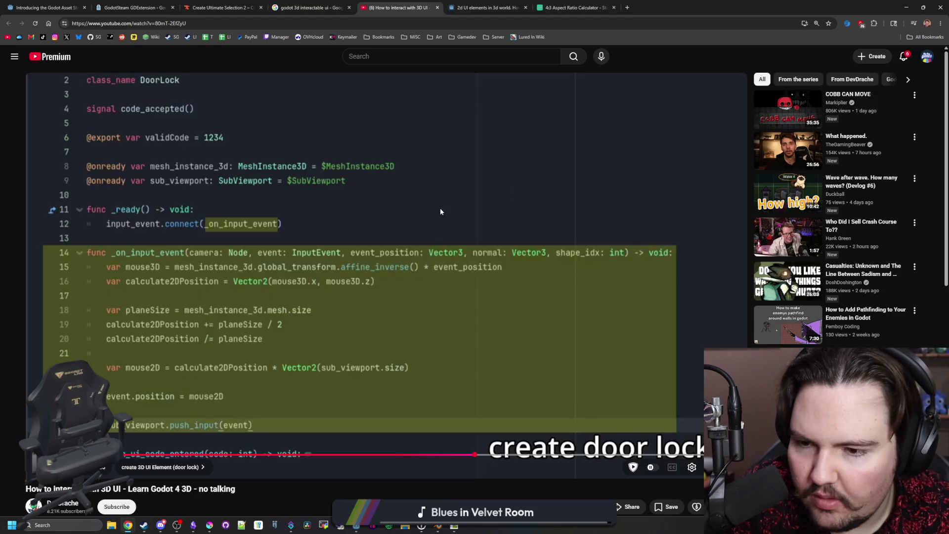
pyautogui.scroll(-1, 242, 272)
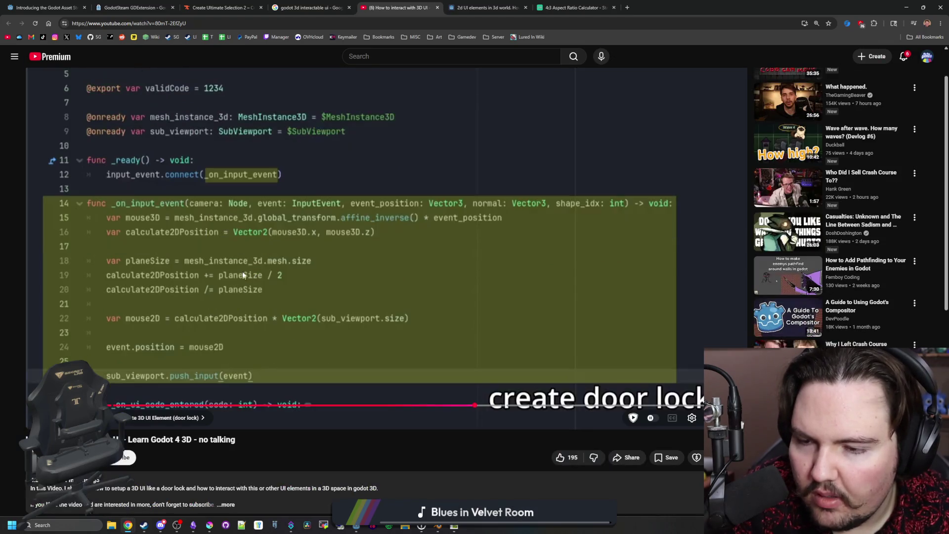
pyautogui.moveTo(637, 7); pyautogui.dragTo(638, 94)
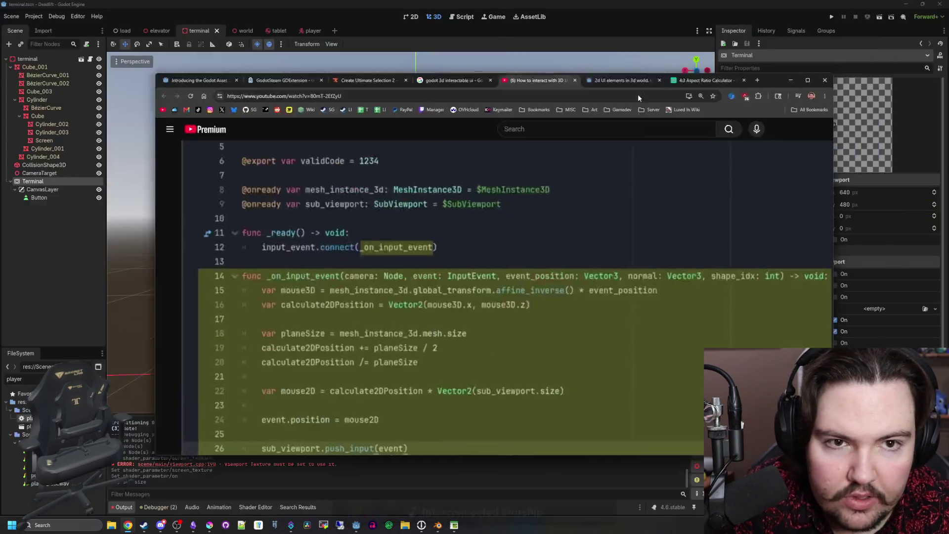
# Save the scene, open terminal.gd, and add blank lines below the process function.
pyautogui.hotkey('alt', 'Tab')
pyautogui.hotkey('ctrl', 's')
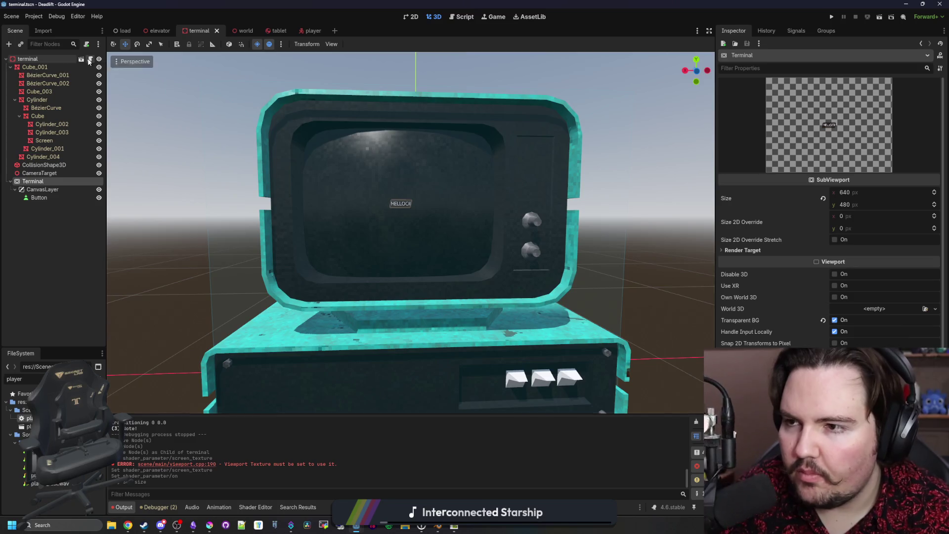
pyautogui.click(89, 60)
pyautogui.click(263, 240)
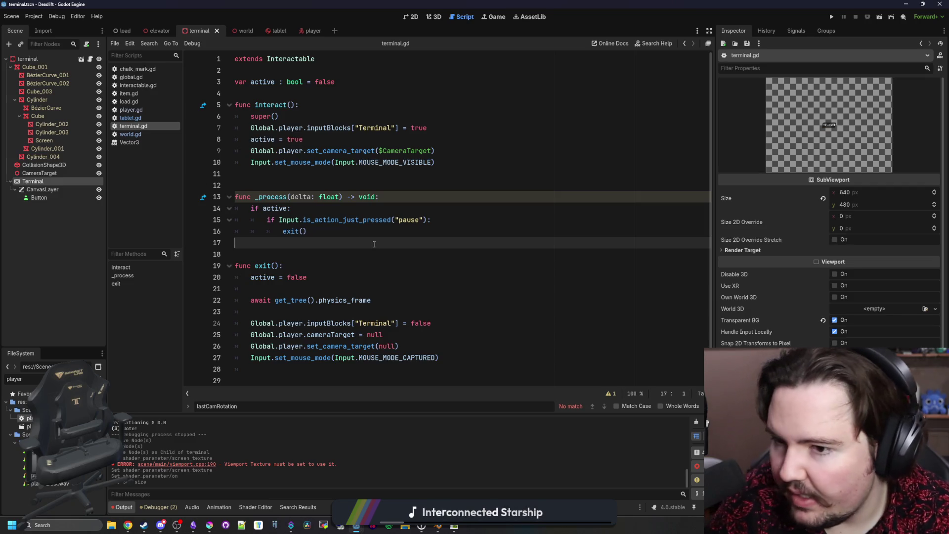
pyautogui.press('Return')
pyautogui.press('Return')
pyautogui.press('Return')
pyautogui.press('Up')
# Add func _input_event(...) -> void: via autocomplete, with a placeholder pass body.
pyautogui.write('func _')
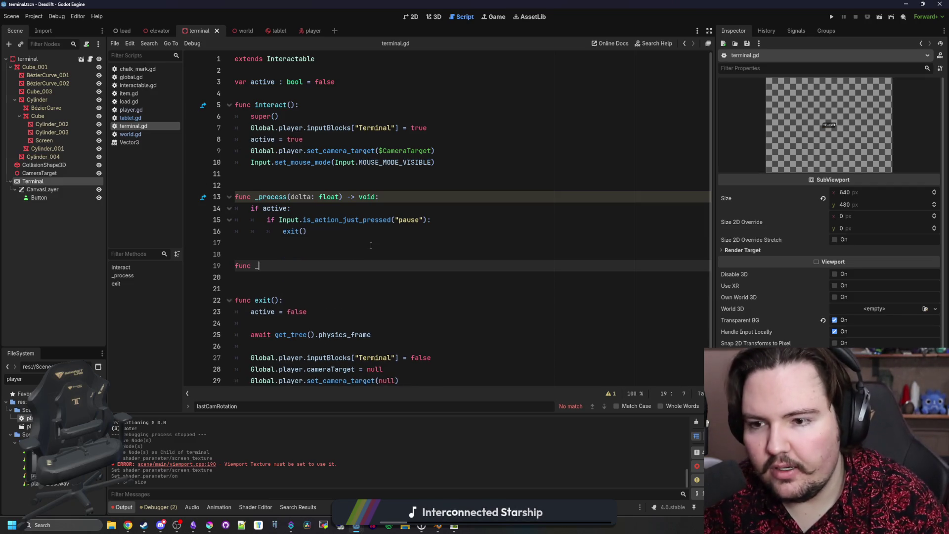
pyautogui.write('in')
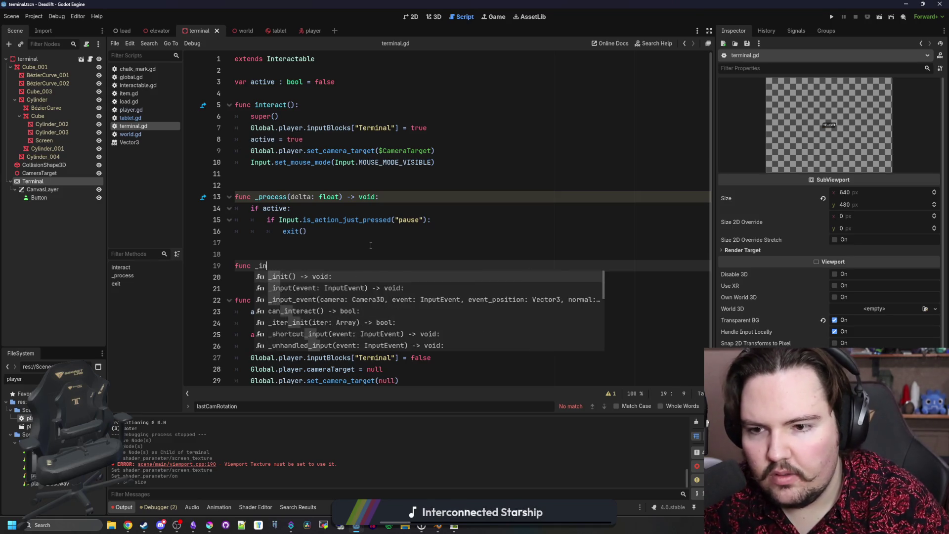
pyautogui.write('put')
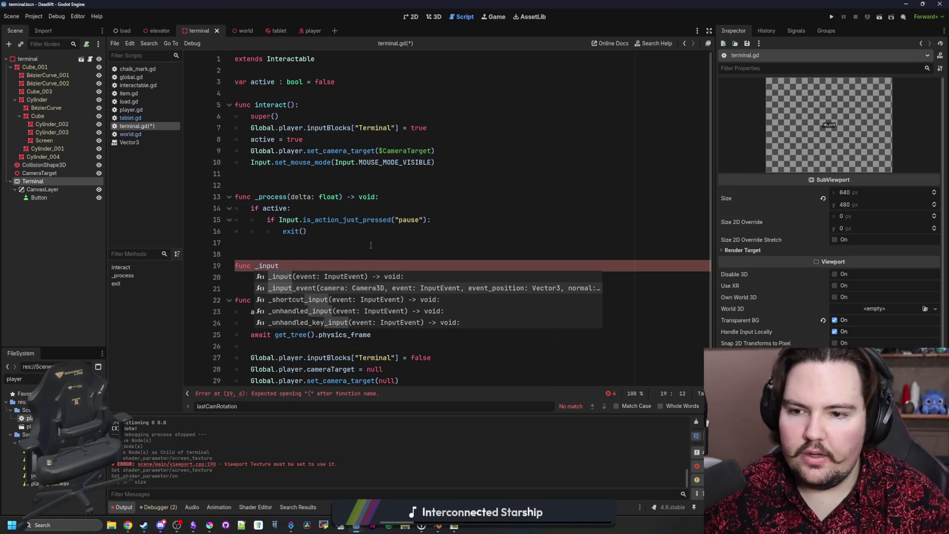
pyautogui.press('Return')
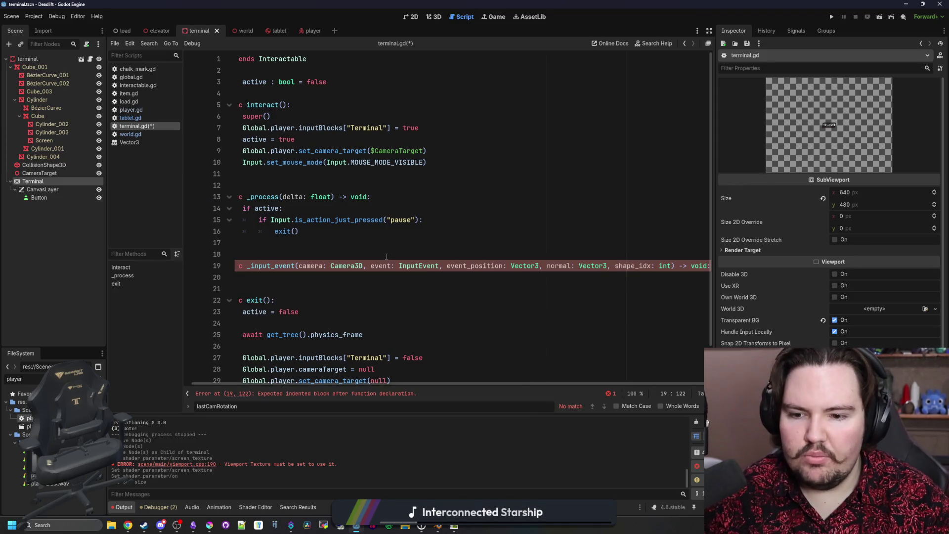
pyautogui.press('Return')
pyautogui.write('pass')
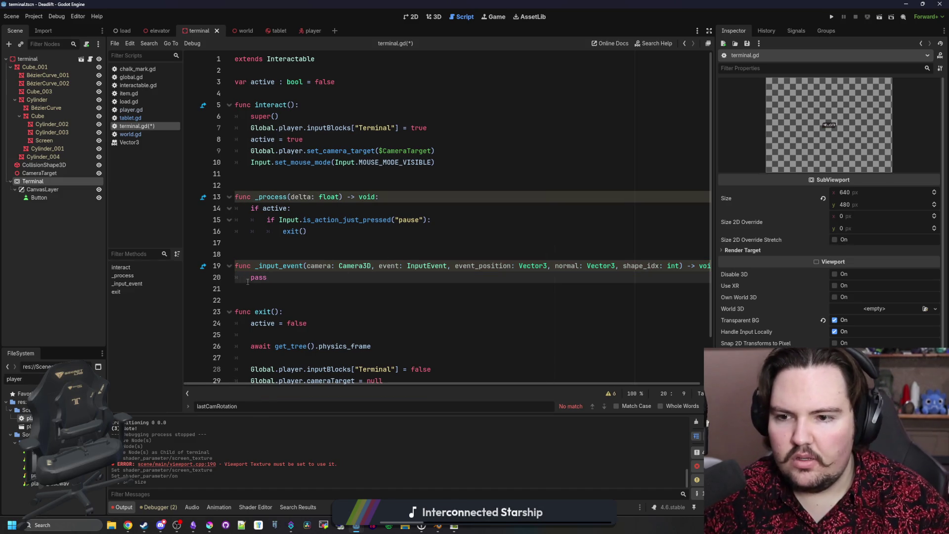
pyautogui.press('Return')
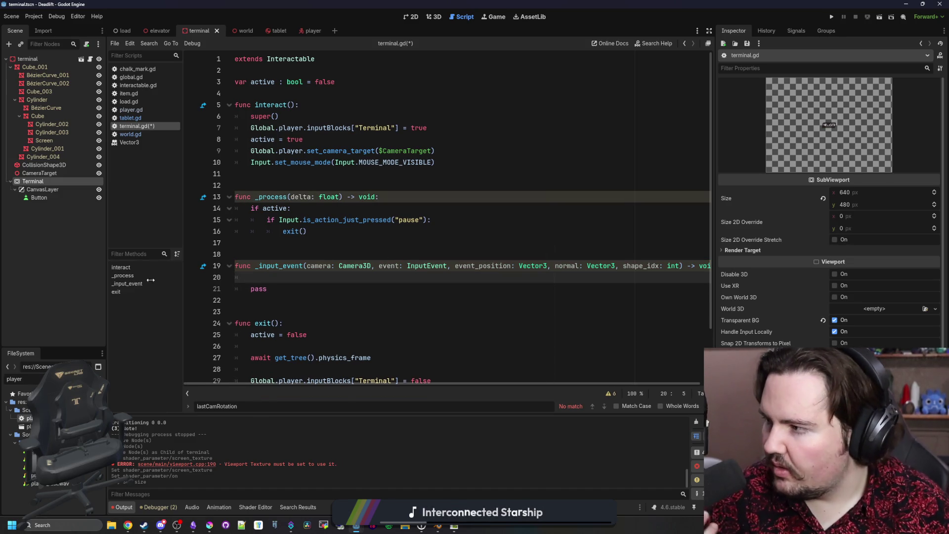
pyautogui.click(128, 525)
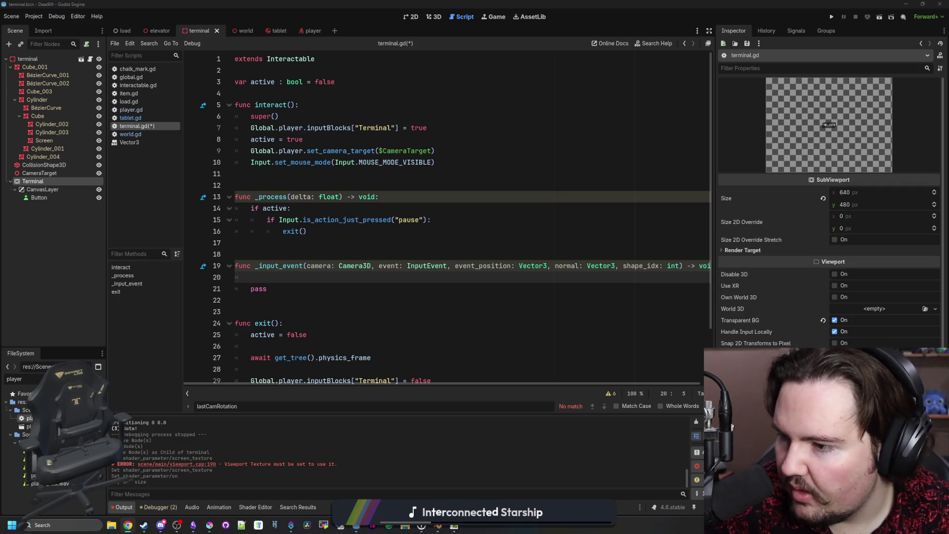
pyautogui.click(281, 280)
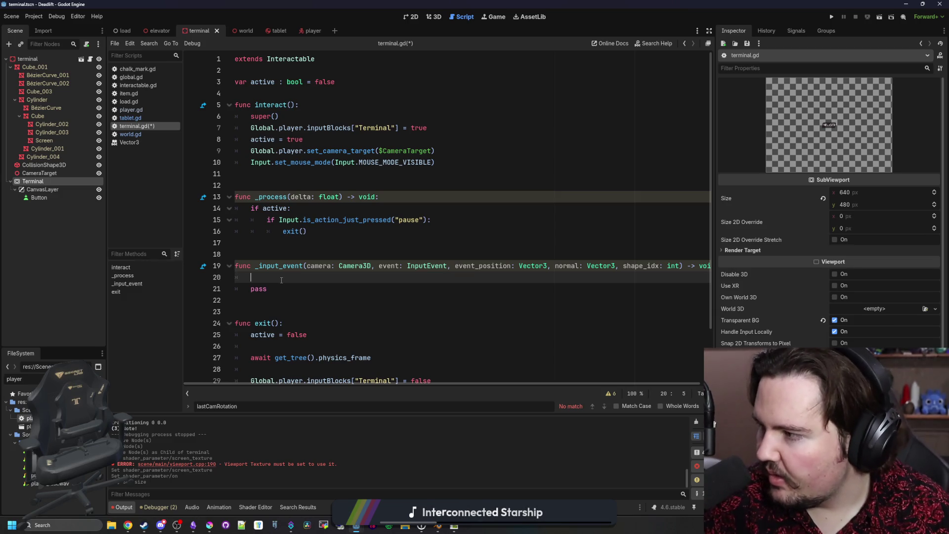
pyautogui.write('v')
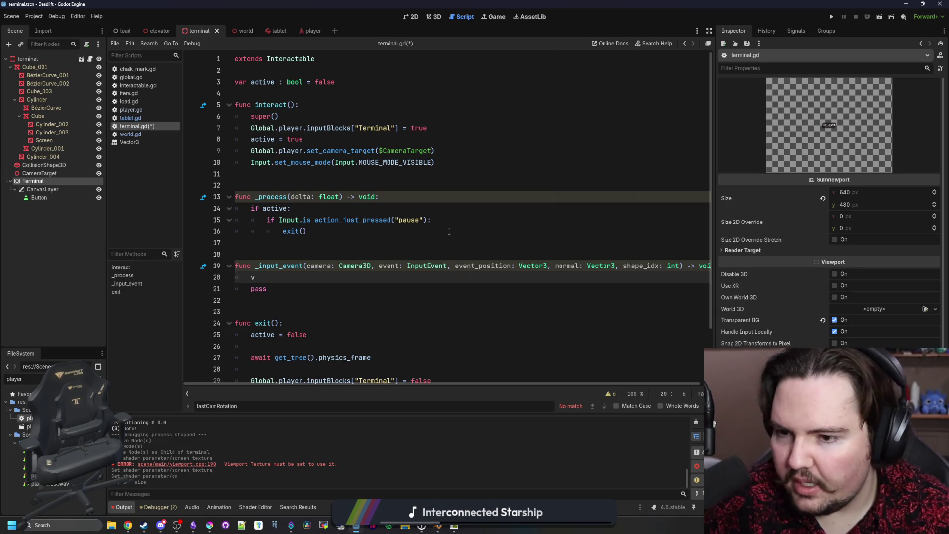
# Replace the pass line with the start of a var mouse3D = declaration.
pyautogui.press('Escape')
pyautogui.press('Down')
pyautogui.hotkey('shift', 'Home')
pyautogui.press('BackSpace')
pyautogui.press('BackSpace')
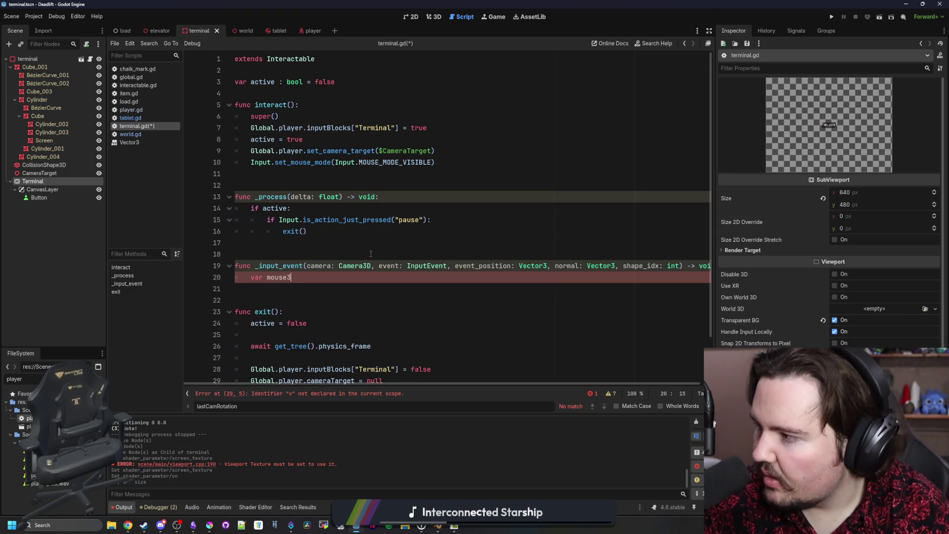
pyautogui.write('= mesh_staince')
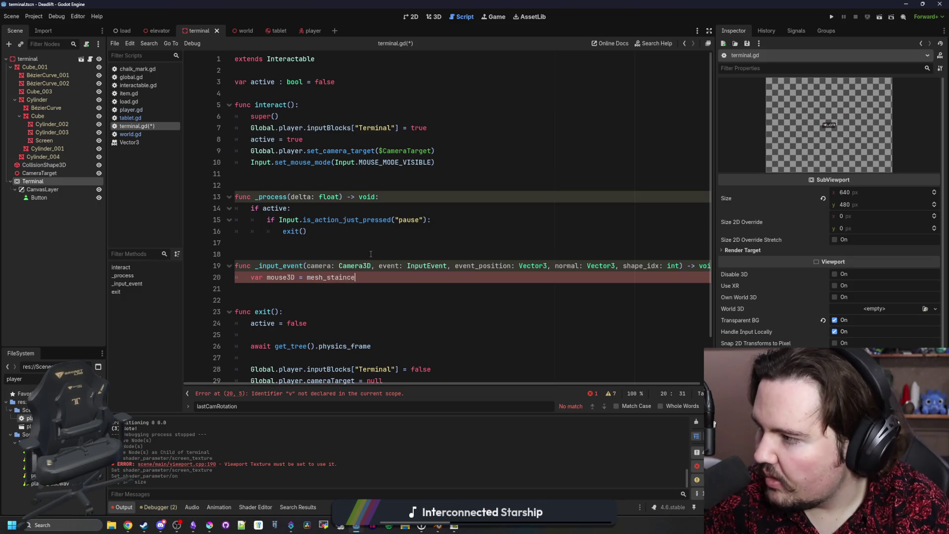
pyautogui.press('BackSpace')
pyautogui.press('BackSpace')
pyautogui.press('BackSpace')
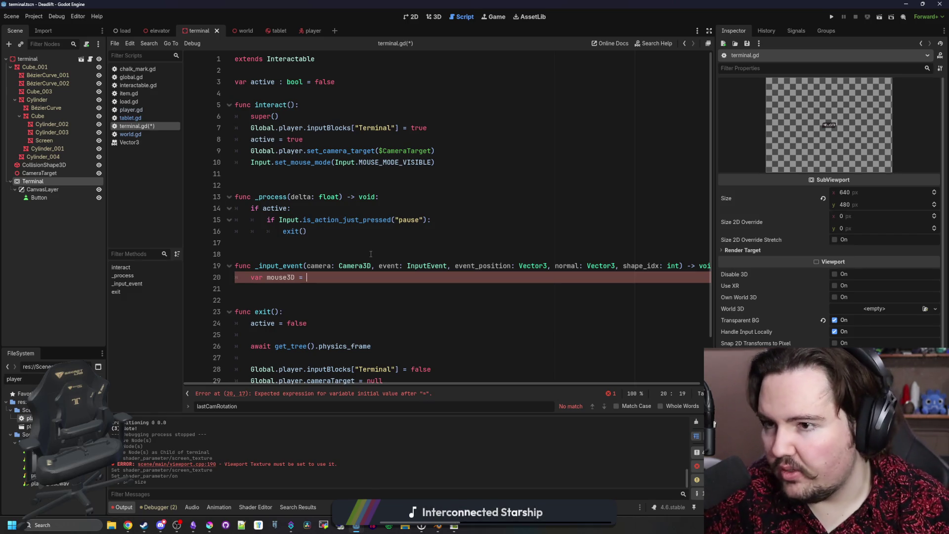
# Declare var mesh_instance_3d: MeshInstance3D set to the Screen node's path.
pyautogui.moveTo(44, 140)
pyautogui.mouseDown()
pyautogui.moveTo(376, 277)
pyautogui.moveTo(351, 276)
pyautogui.mouseUp()
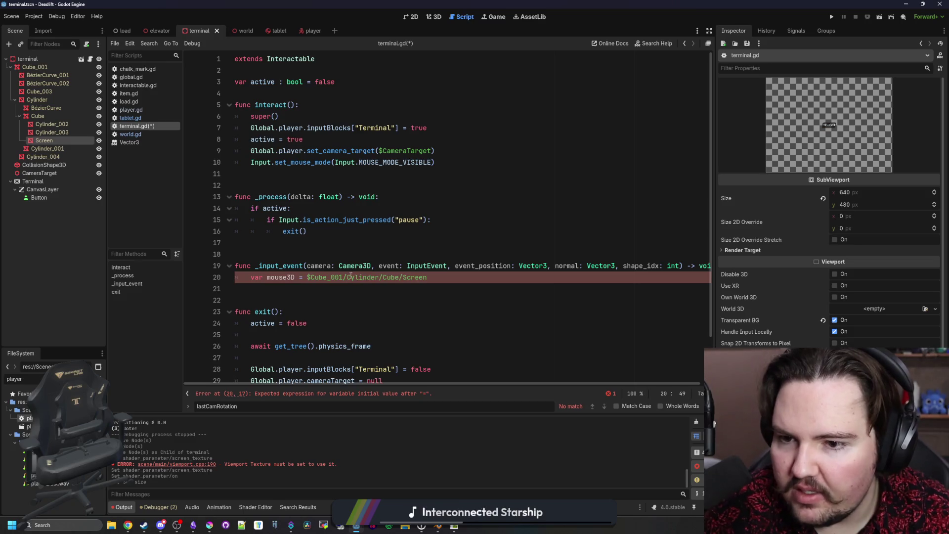
pyautogui.hotkey('ctrl', 'shift', 'Left')
pyautogui.hotkey('ctrl', 'shift', 'Left')
pyautogui.hotkey('ctrl', 'shift', 'Left')
pyautogui.hotkey('ctrl', 'c')
pyautogui.press('BackSpace')
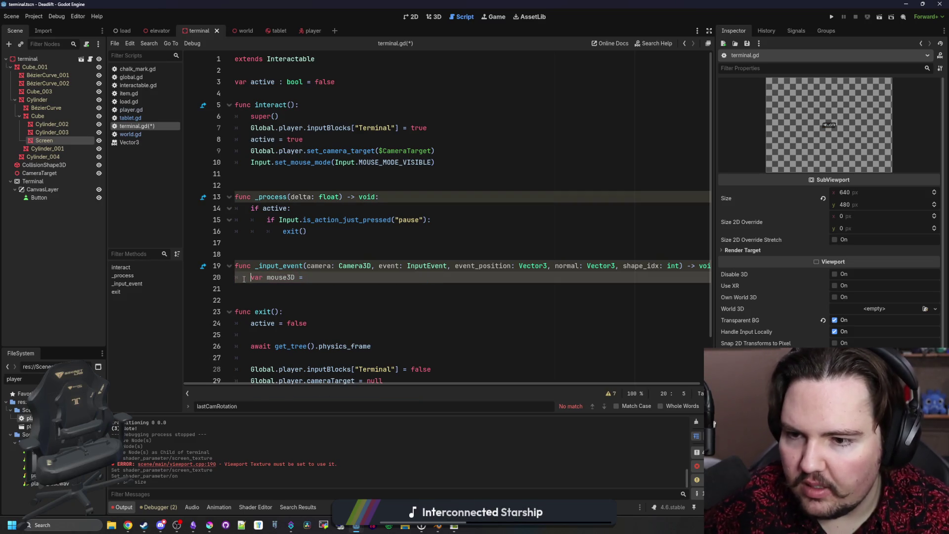
pyautogui.press('Return')
pyautogui.write('var mesh_')
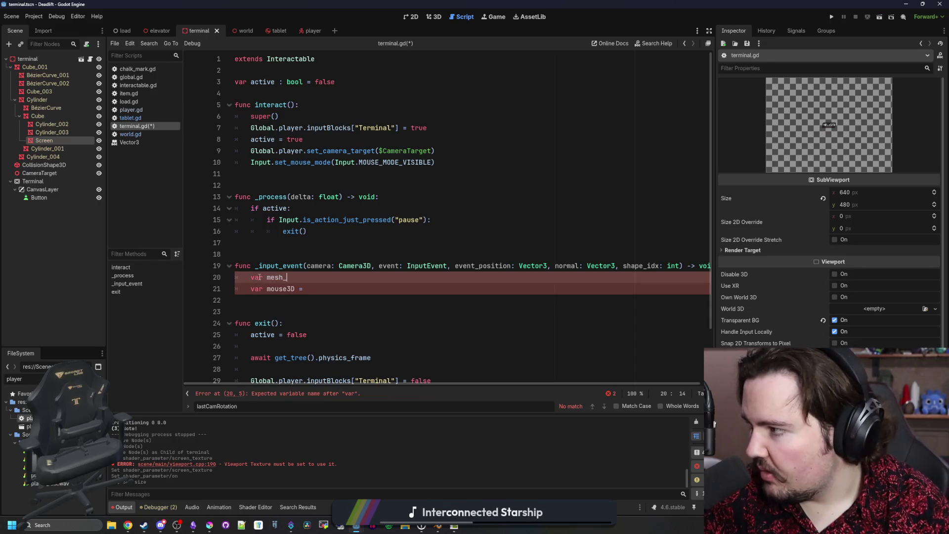
pyautogui.write('34d =')
pyautogui.hotkey('ctrl', 'v')
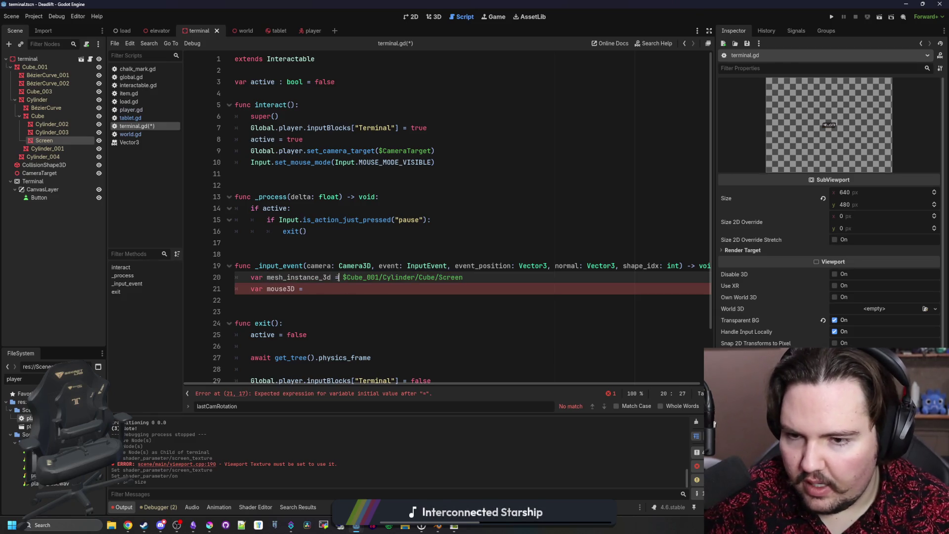
pyautogui.write(': MeshInsta')
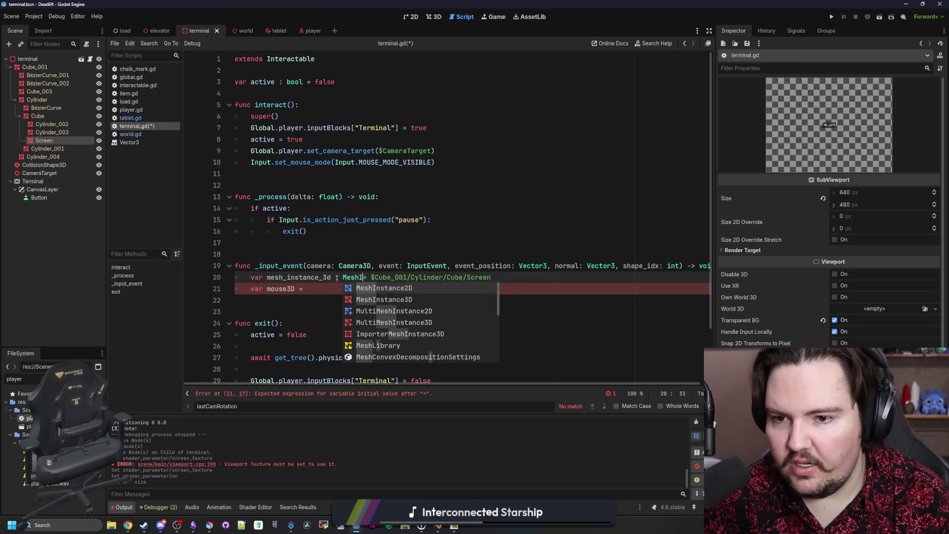
pyautogui.press('Down')
pyautogui.press('Return')
# Set mouse3D to mesh_instance_3d.global_transform.affine_inverse() * event_position.
pyautogui.click(361, 293)
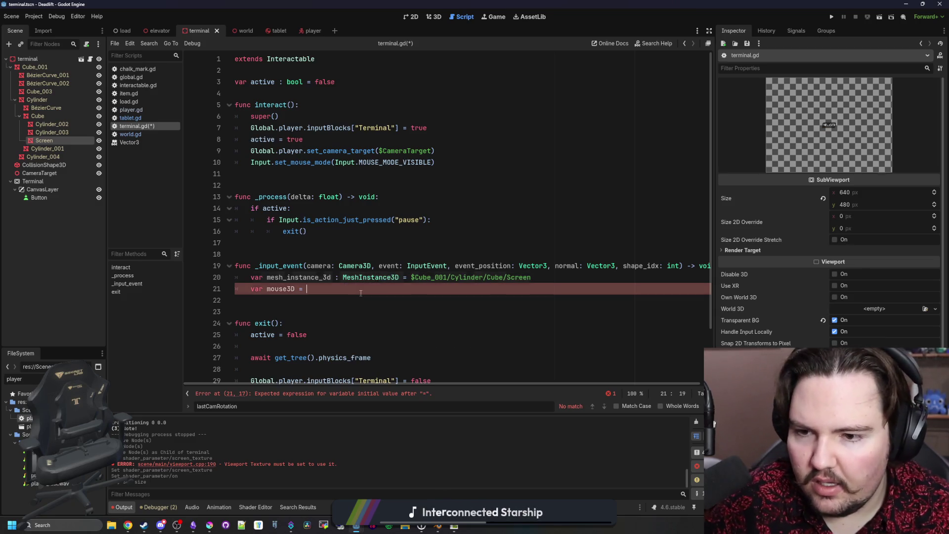
pyautogui.write('mesh_instance')
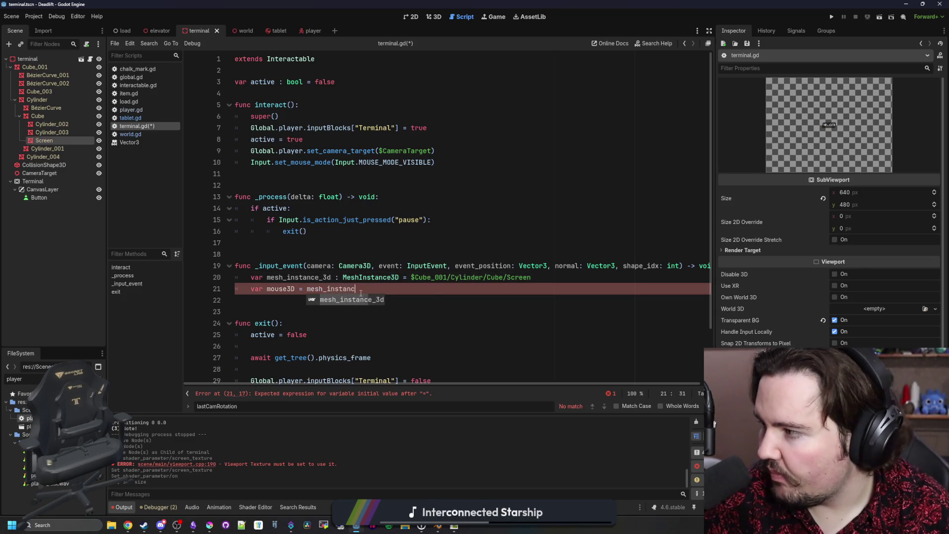
pyautogui.press('Return')
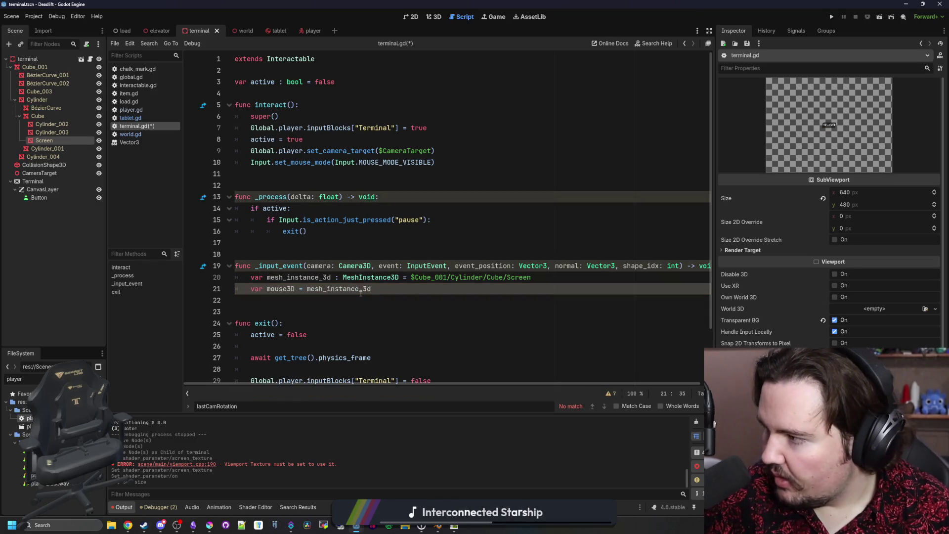
pyautogui.write('.global_transf.')
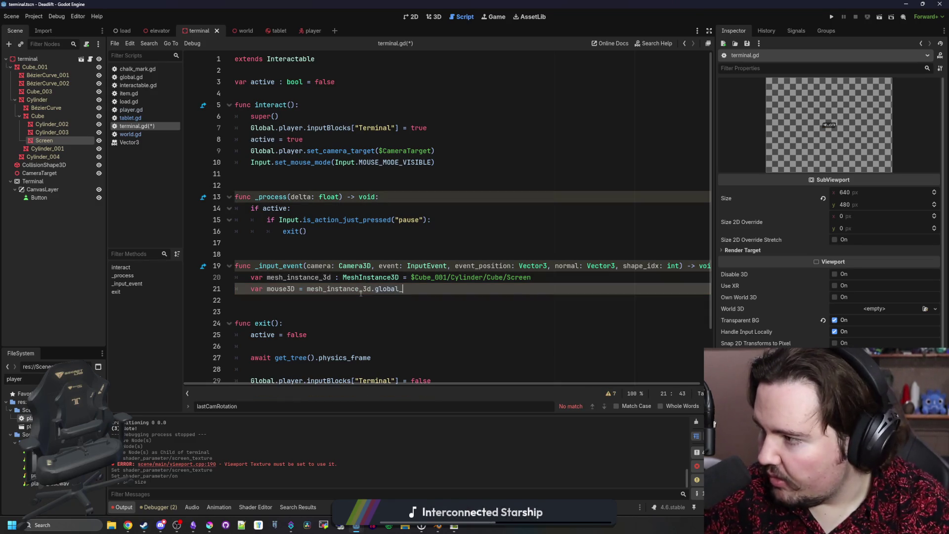
pyautogui.press('Return')
pyautogui.press('BackSpace')
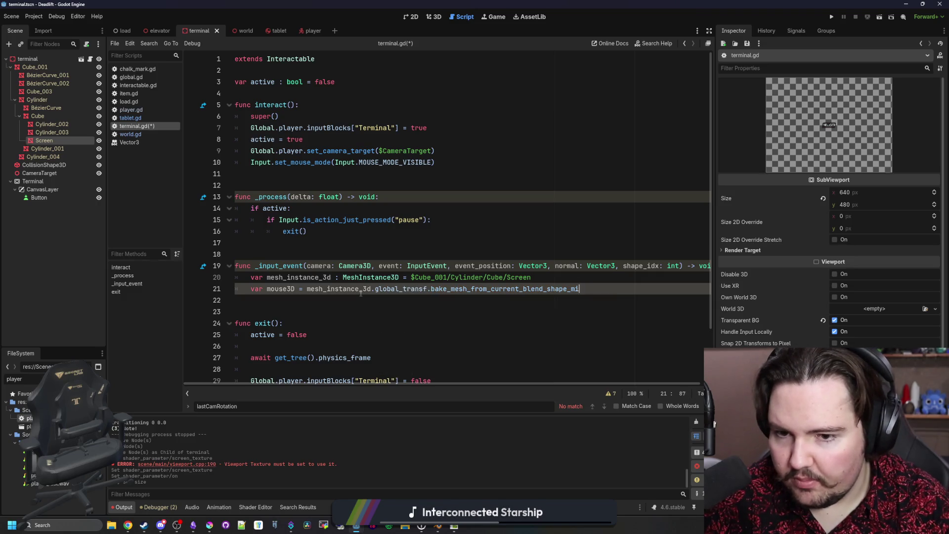
pyautogui.press('BackSpace')
pyautogui.press('BackSpace')
pyautogui.press('BackSpace')
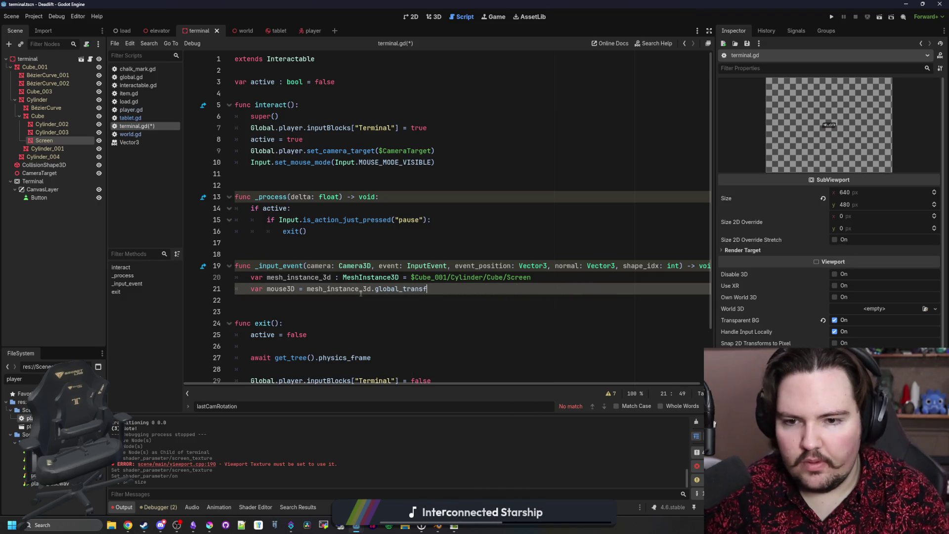
pyautogui.write('orm.affi')
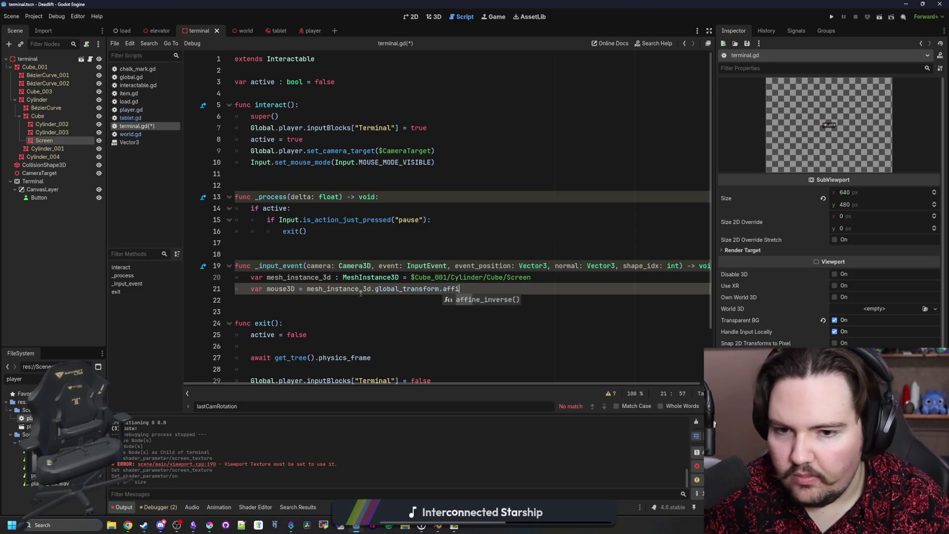
pyautogui.press('Return')
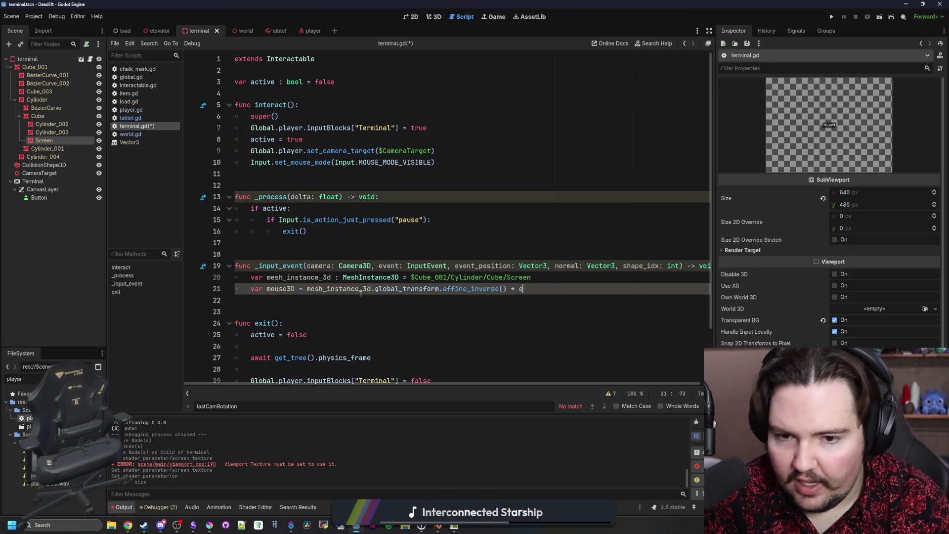
pyautogui.write('vent_positio')
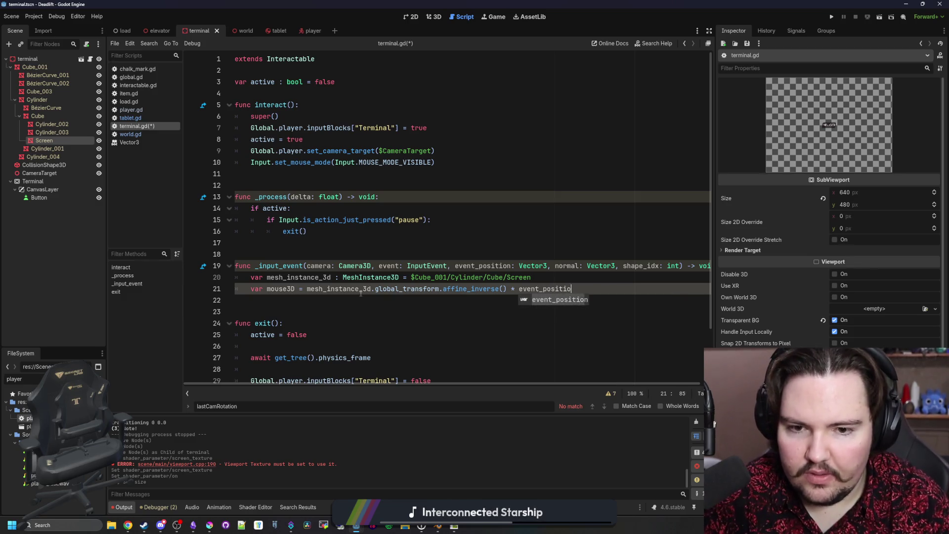
pyautogui.write('n')
pyautogui.press('Return')
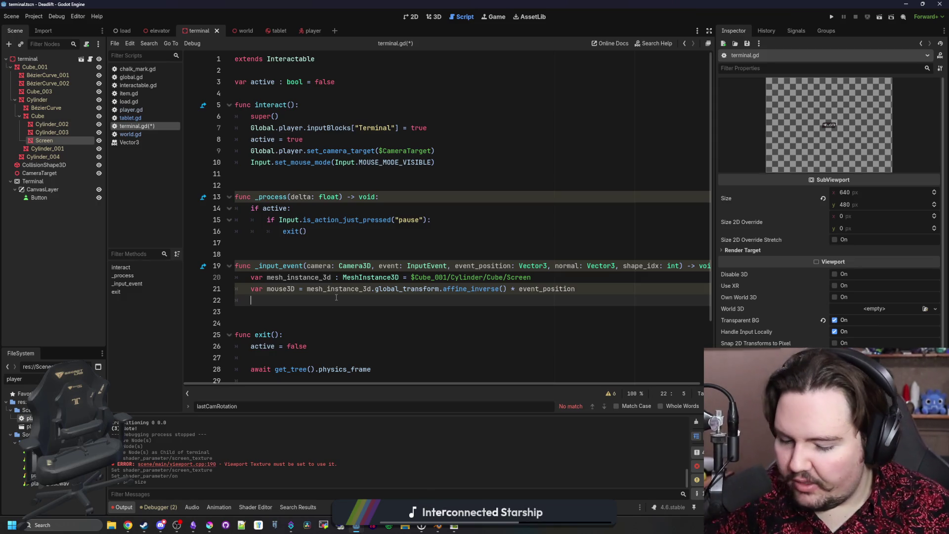
pyautogui.write('var')
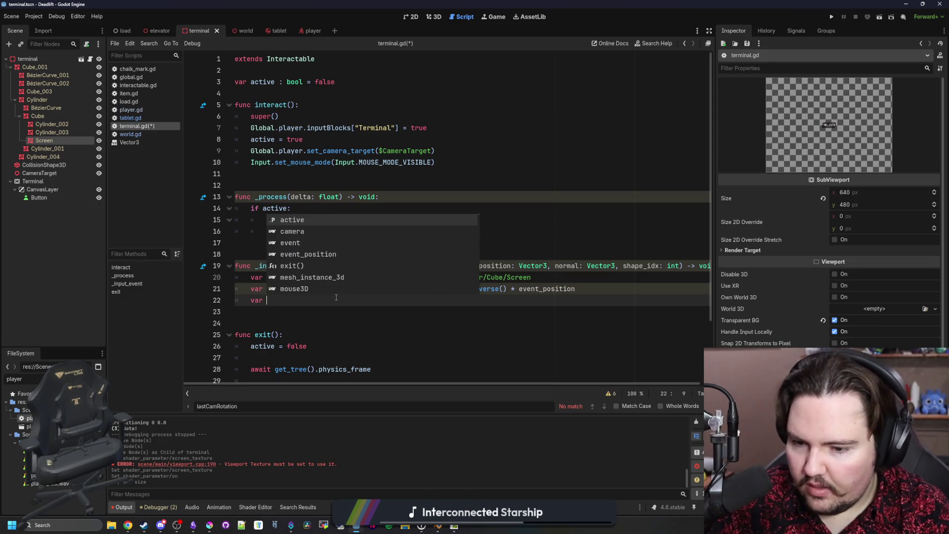
# Add var calculate2DPosition = Vector2(mouse3D.x, mouse3D.z).
pyautogui.write('ca')
pyautogui.write('ulate')
pyautogui.write('osition = Vector2')
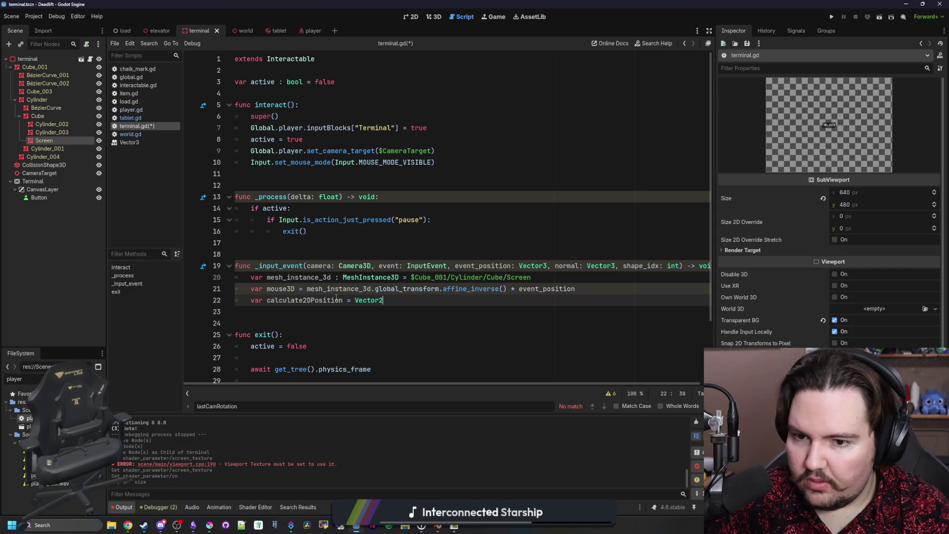
pyautogui.write('(mouse3D')
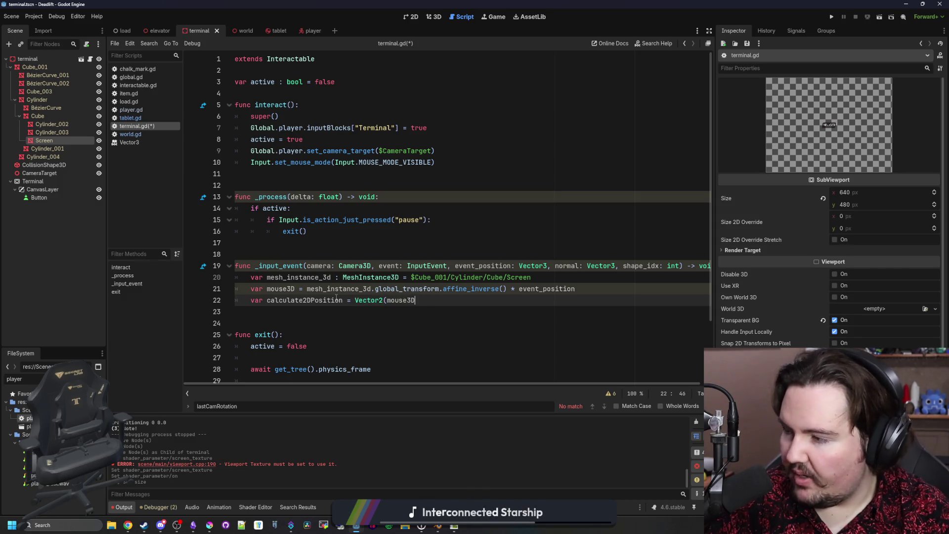
pyautogui.write('.x, m')
pyautogui.write('ouse3D.,')
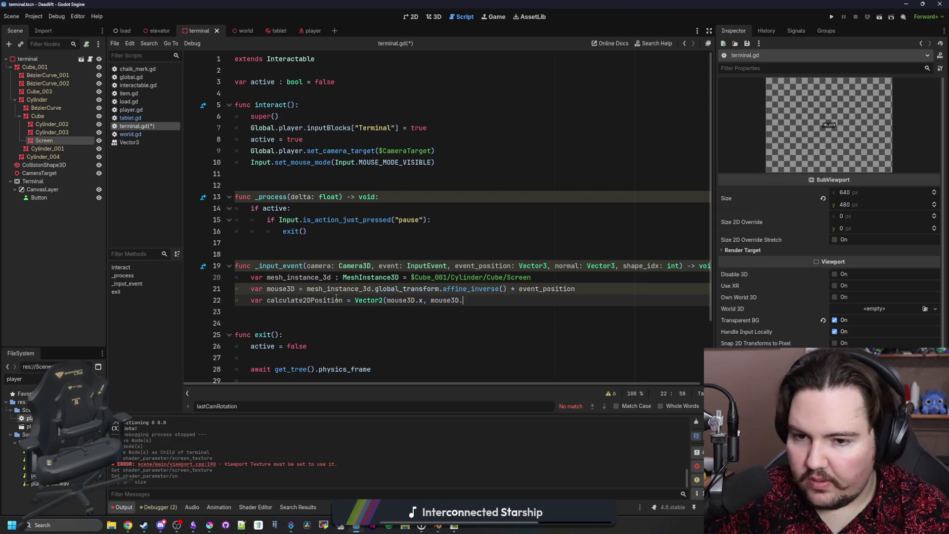
pyautogui.press('BackSpace')
pyautogui.write('z)')
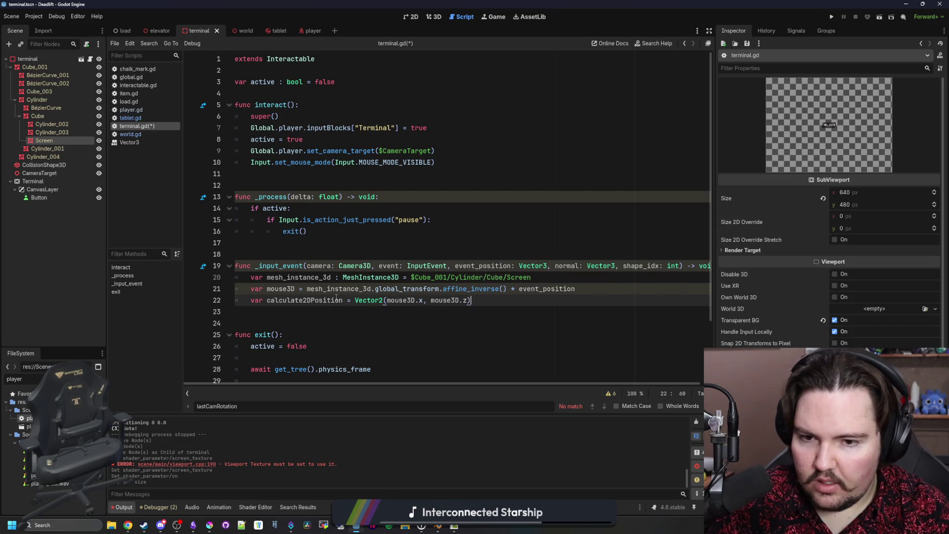
pyautogui.press('Return')
pyautogui.press('Return')
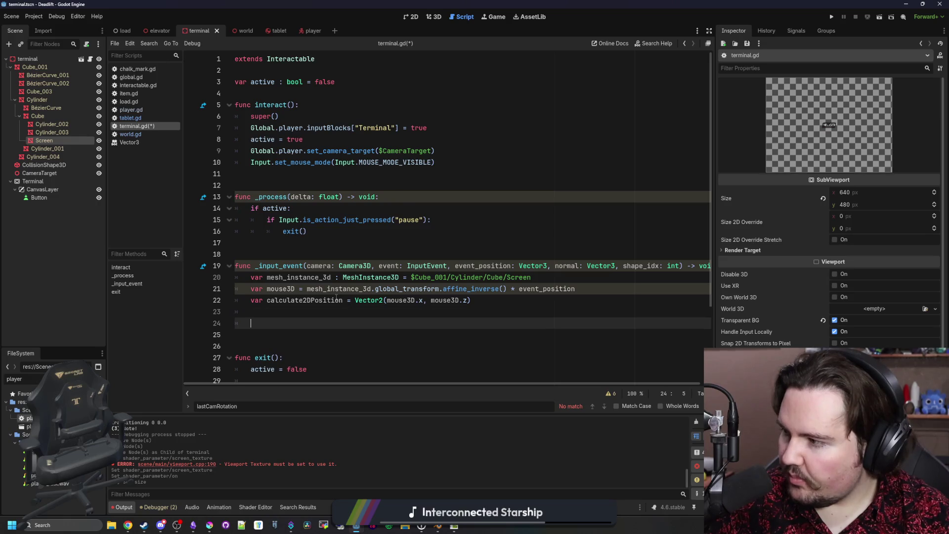
# Begin var planeSize as an empty Vector2(), then inspect the Cylinder_001 node.
pyautogui.write('var planeSize')
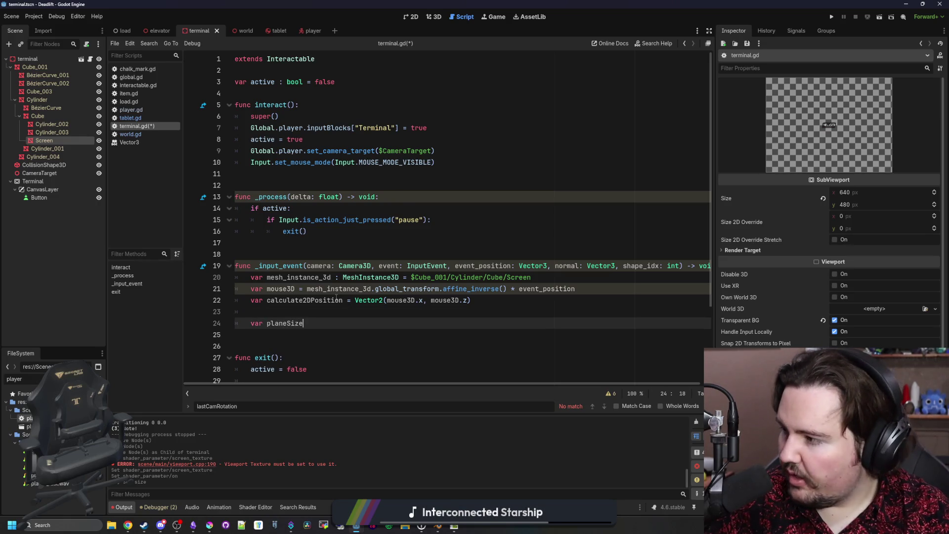
pyautogui.write(' = mesh_in')
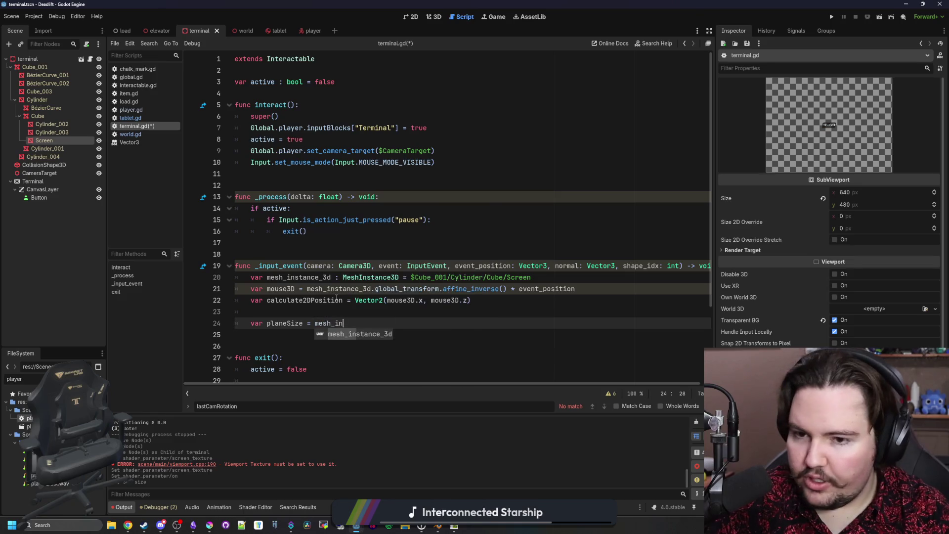
pyautogui.write('stance_3d.mesh')
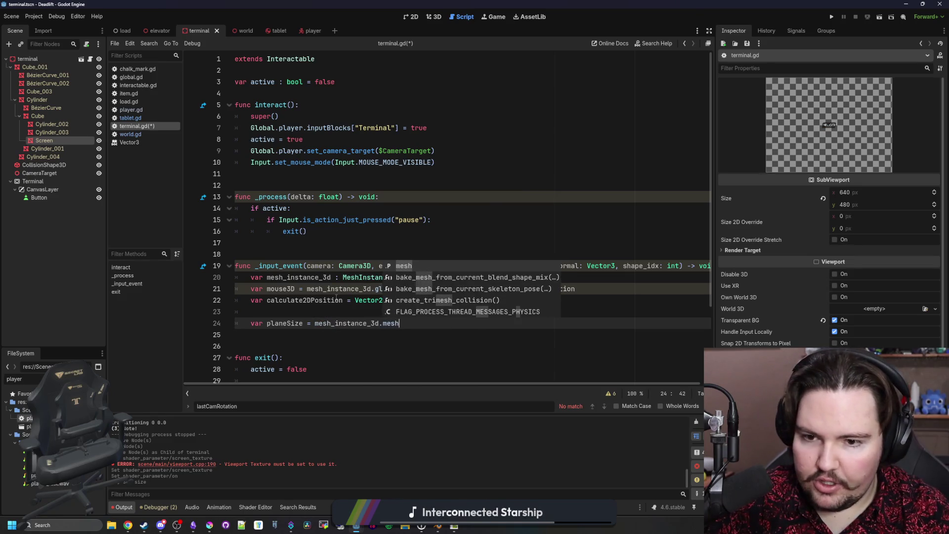
pyautogui.write('.size')
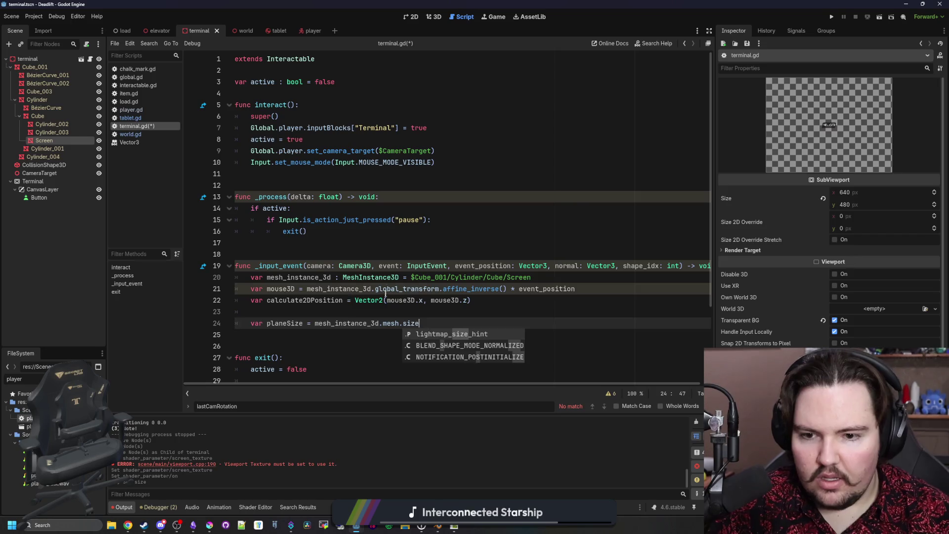
pyautogui.click(386, 293)
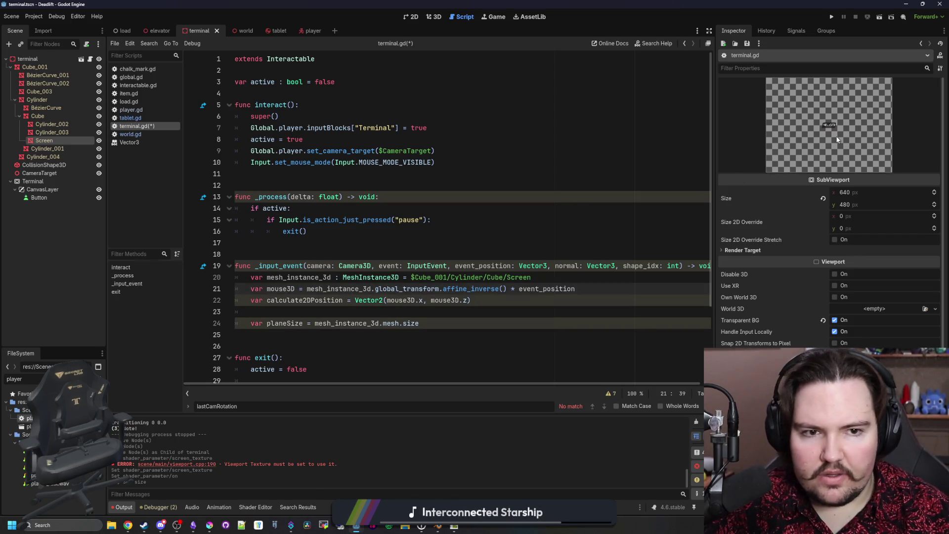
pyautogui.click(442, 326)
pyautogui.hotkey('ctrl', 'shift', 'Left')
pyautogui.hotkey('ctrl', 'shift', 'Left')
pyautogui.hotkey('ctrl', 'shift', 'Left')
pyautogui.write('Vector2')
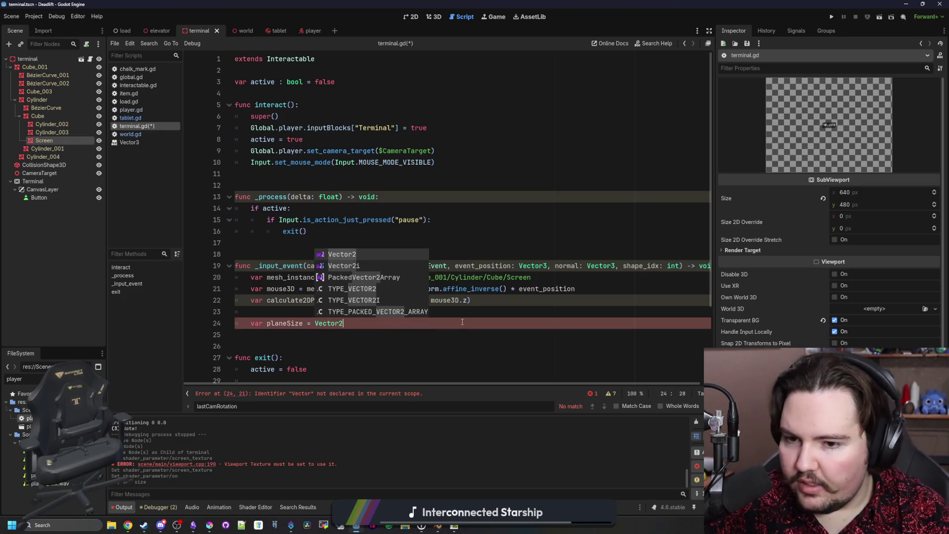
pyautogui.press('Return')
pyautogui.write('()')
pyautogui.press('Left')
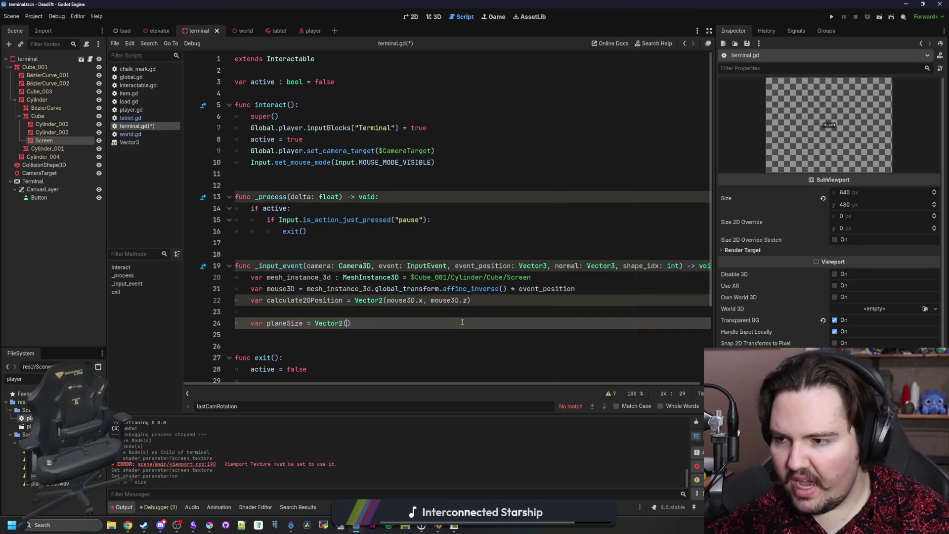
pyautogui.click(49, 150)
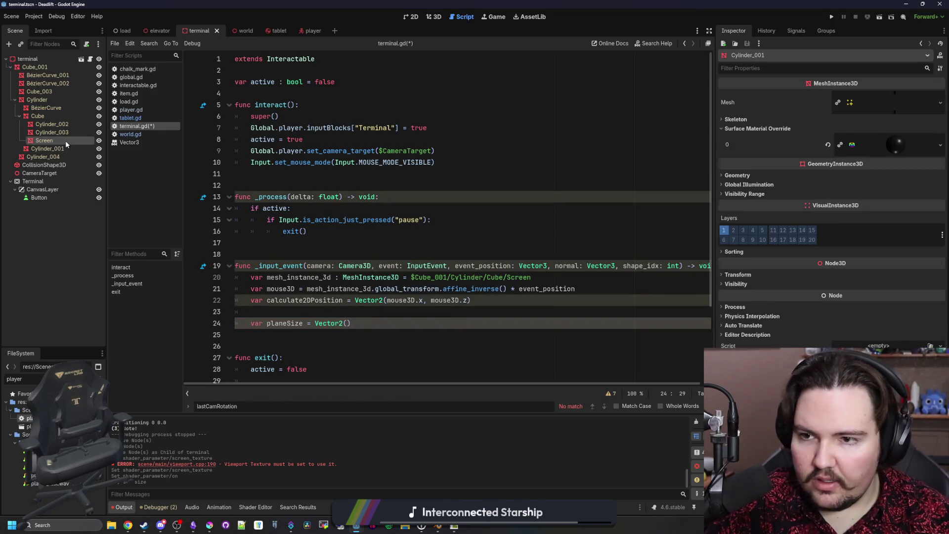
# Check the Screen node's plane mesh, then fill in planeSize as Vector2(1, .8).
pyautogui.click(65, 141)
pyautogui.scroll(-10, 766, 249)
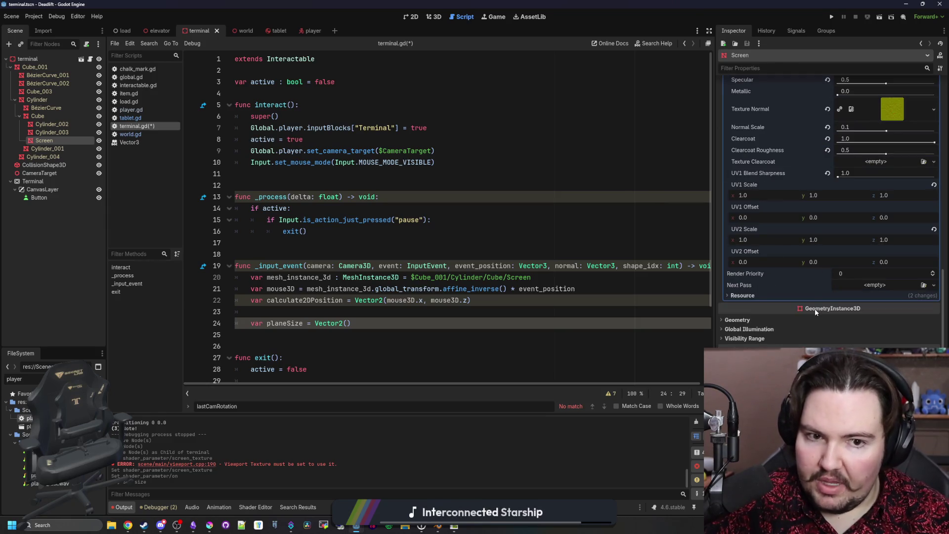
pyautogui.scroll(15, 834, 290)
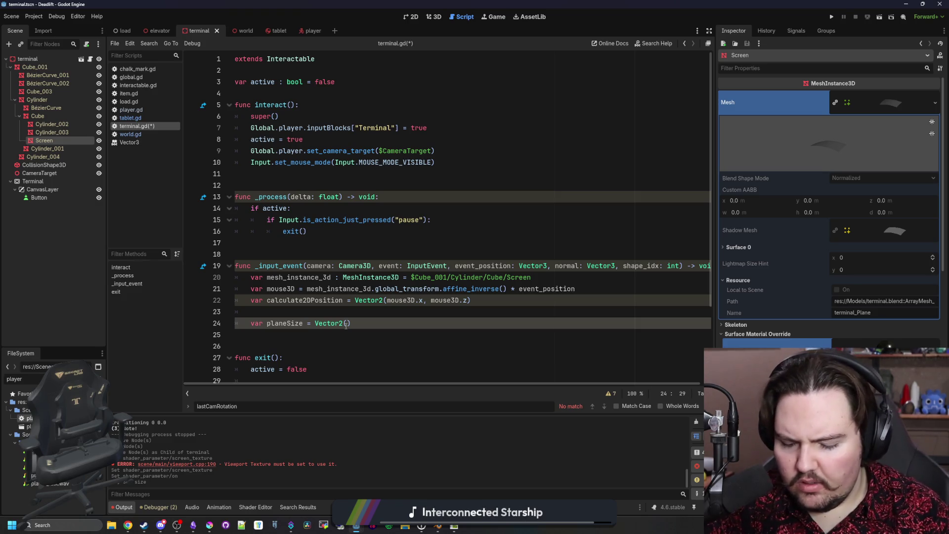
pyautogui.write('1, 1')
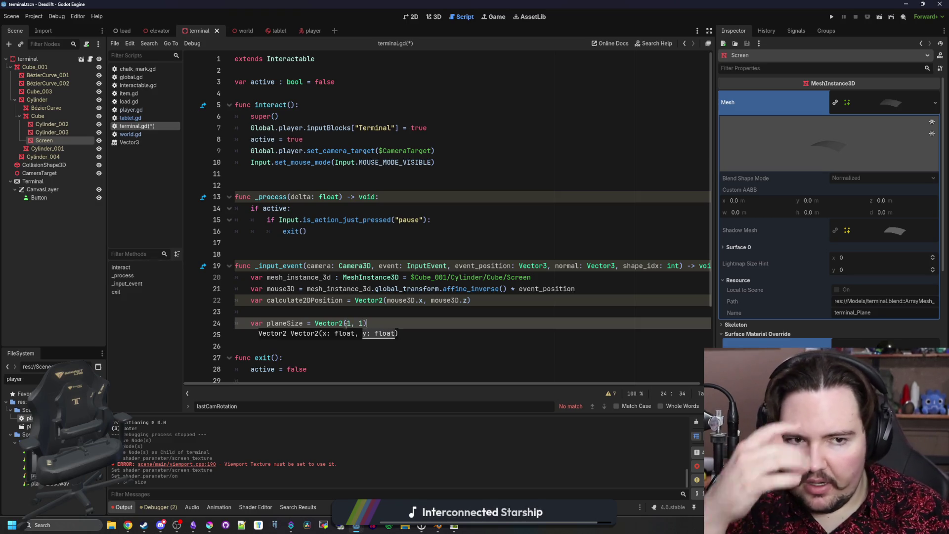
pyautogui.press('BackSpace')
pyautogui.write('.8')
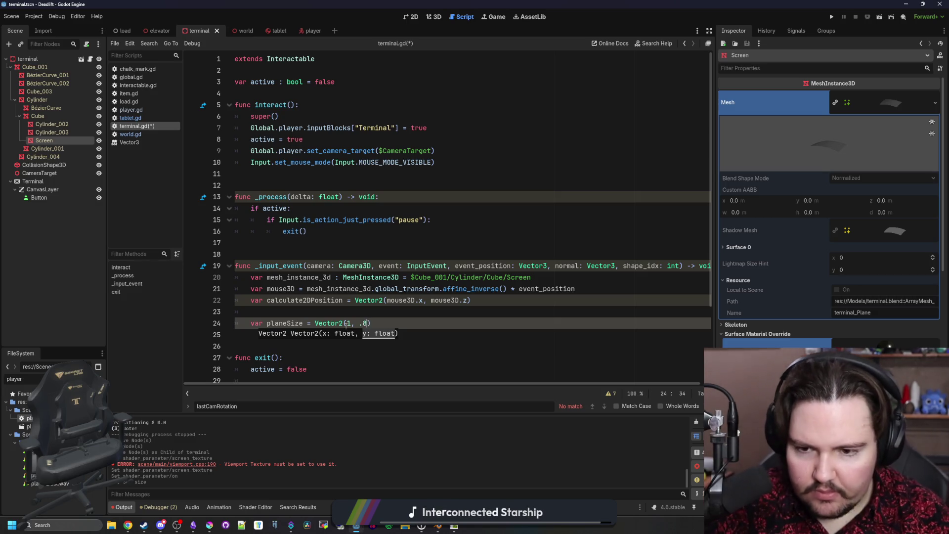
pyautogui.press('End')
pyautogui.press('Return')
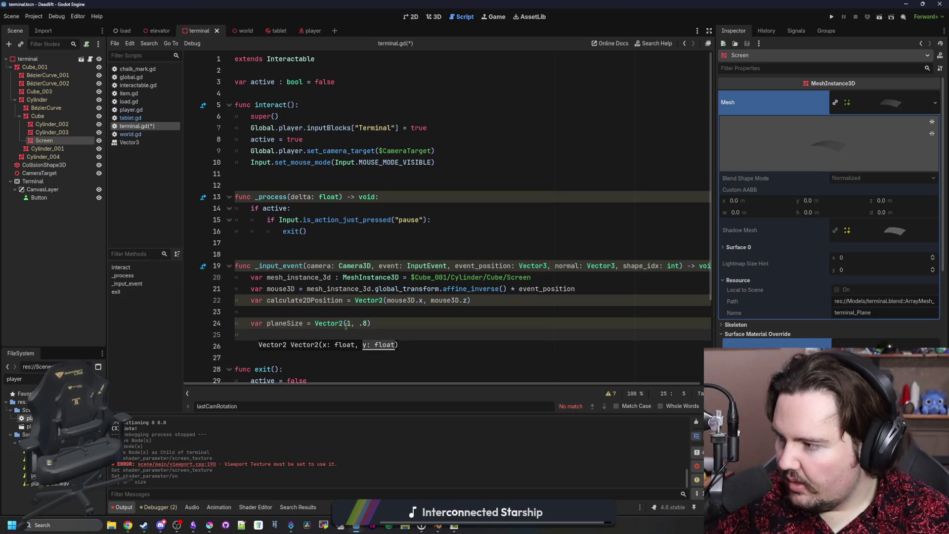
pyautogui.click(289, 333)
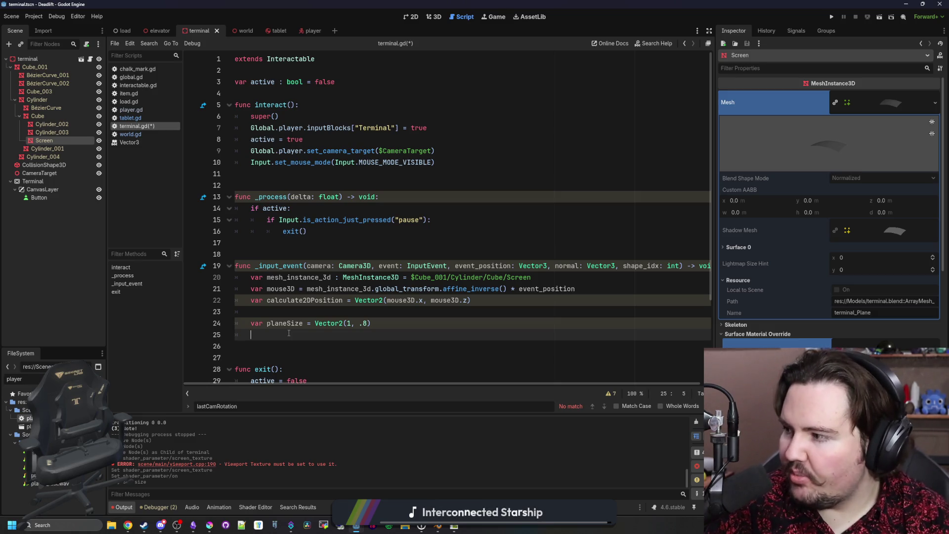
# Offset calculate2DPosition by planeSize / 2, then divide it by planeSize.
pyautogui.write('calculate2')
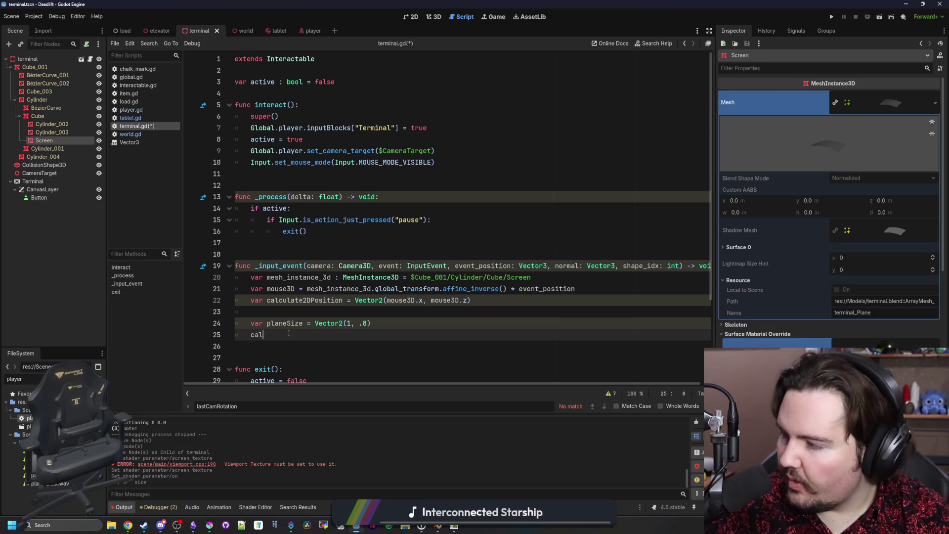
pyautogui.press('Return')
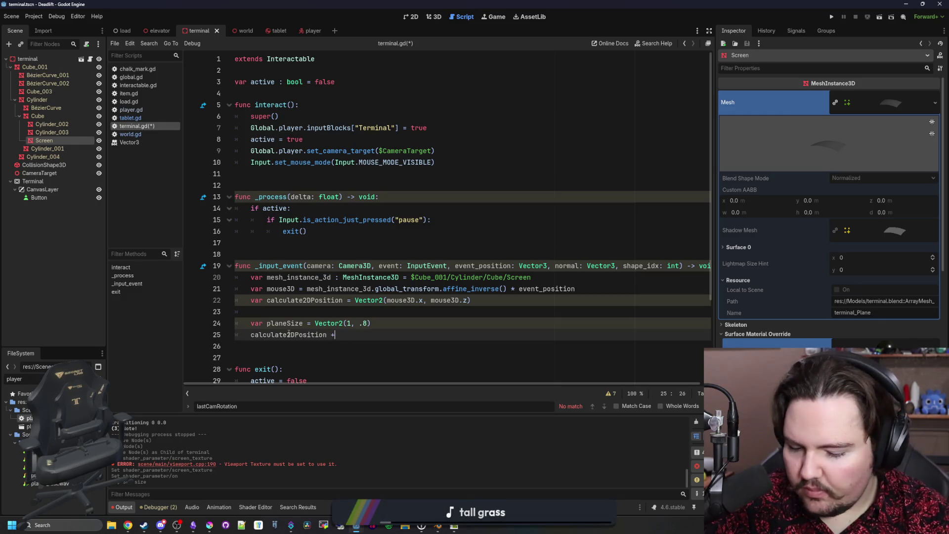
pyautogui.write('= planeSize / 2')
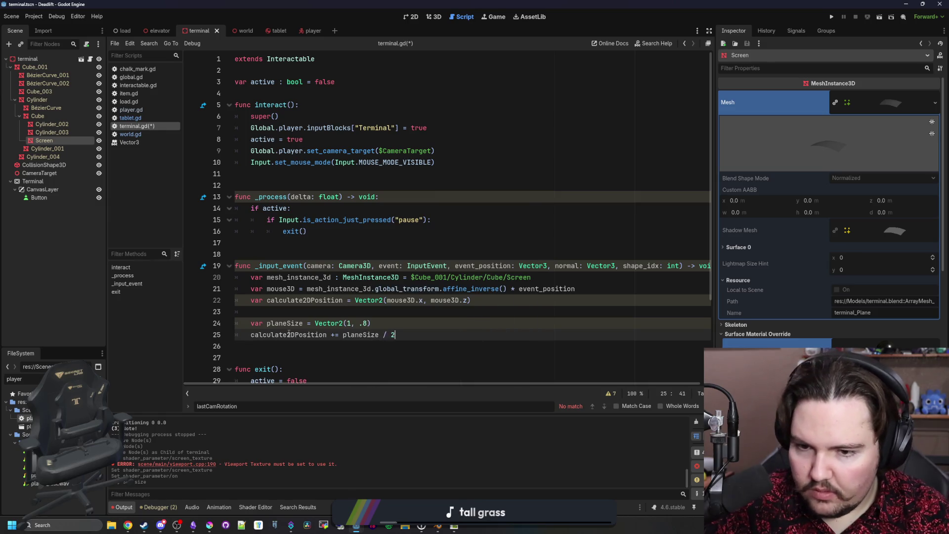
pyautogui.press('Return')
pyautogui.write('late2')
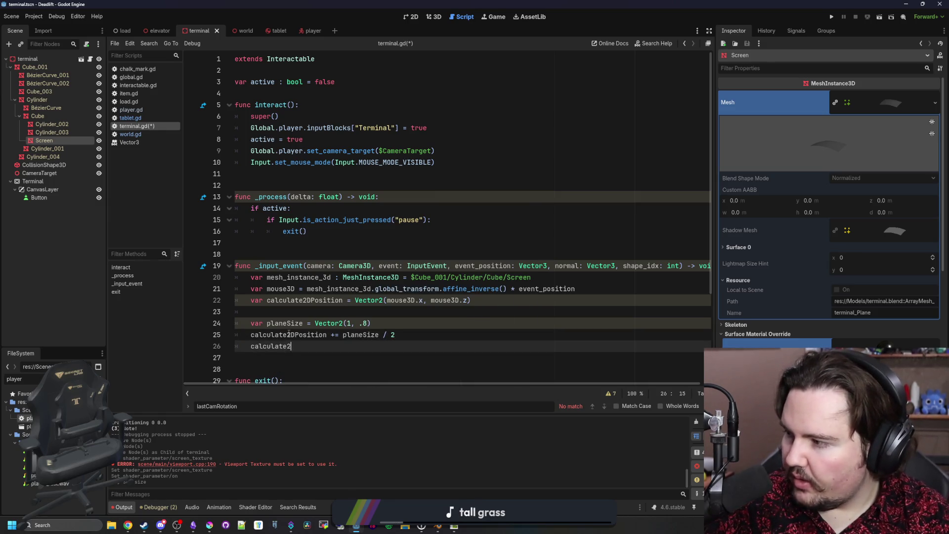
pyautogui.write('DPosition')
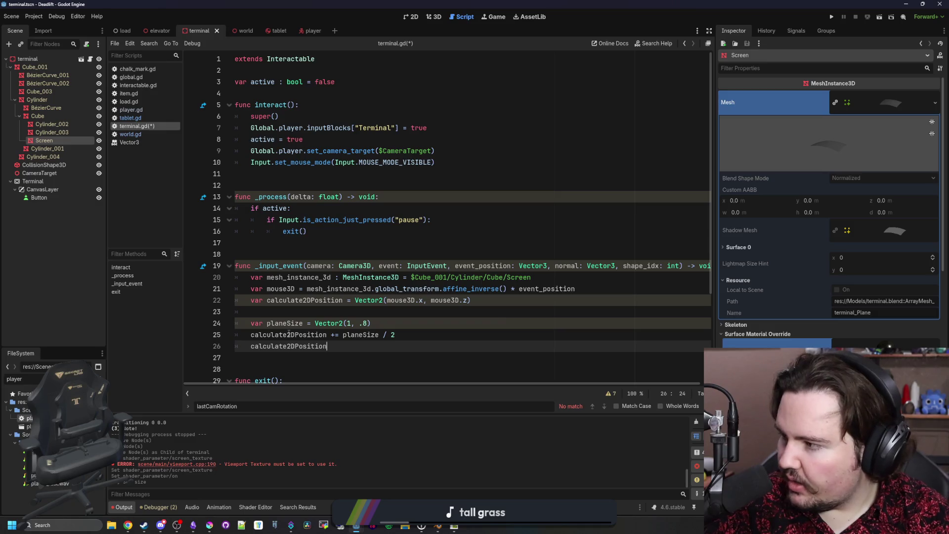
pyautogui.press('BackSpace')
pyautogui.press('BackSpace')
pyautogui.press('BackSpace')
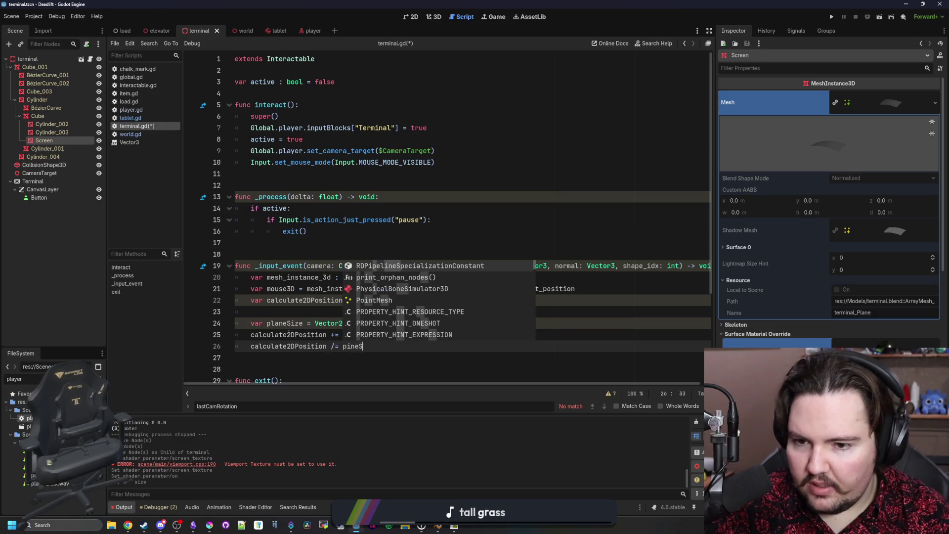
pyautogui.write('lanem')
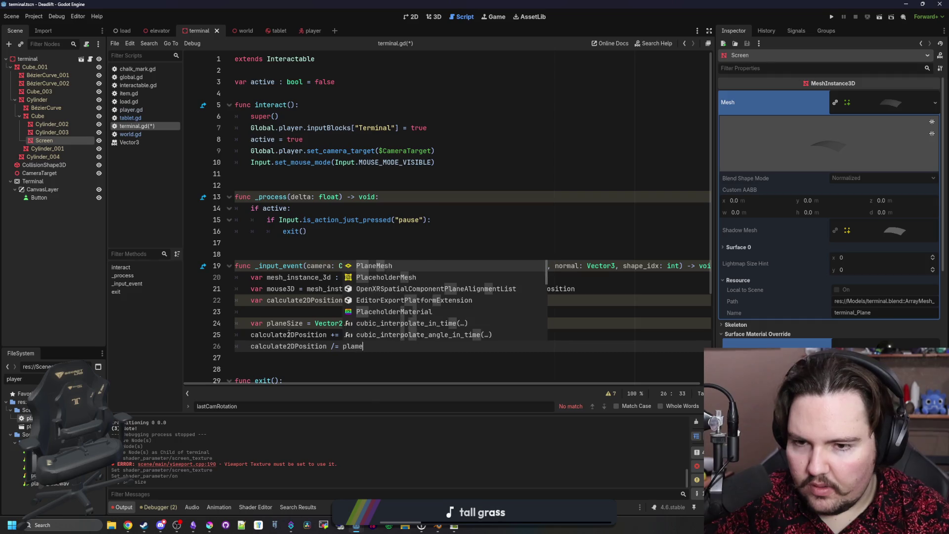
pyautogui.press('Return')
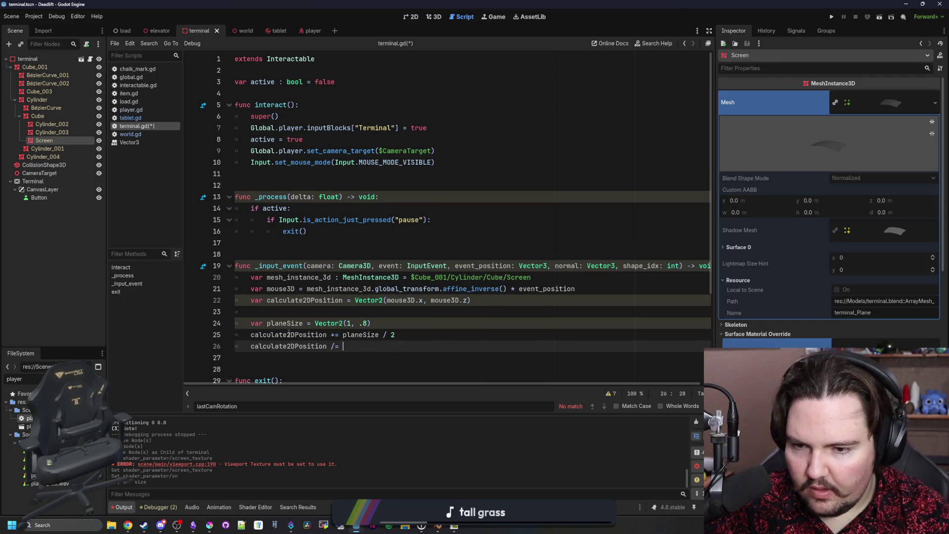
pyautogui.write('planeSiz')
pyautogui.press('Return')
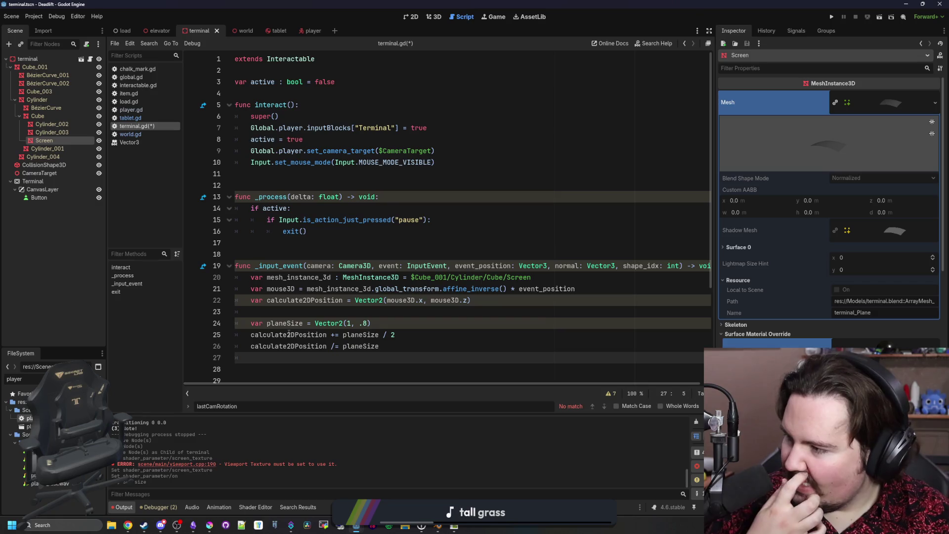
pyautogui.press('Return')
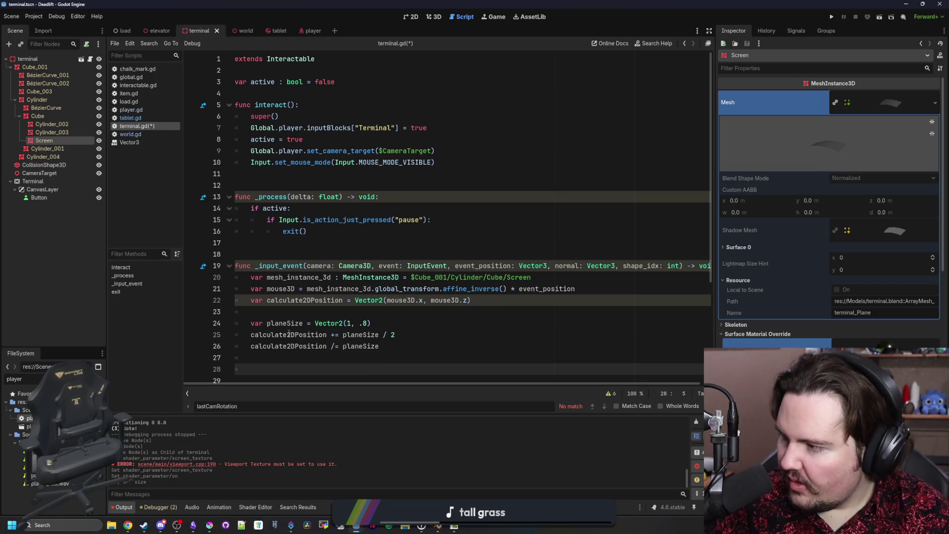
# Begin var mouse2D = calculate2DPosition * Vector2(), removing a stray Terminal reference.
pyautogui.write('var mouse2D =calculat')
pyautogui.press('Return')
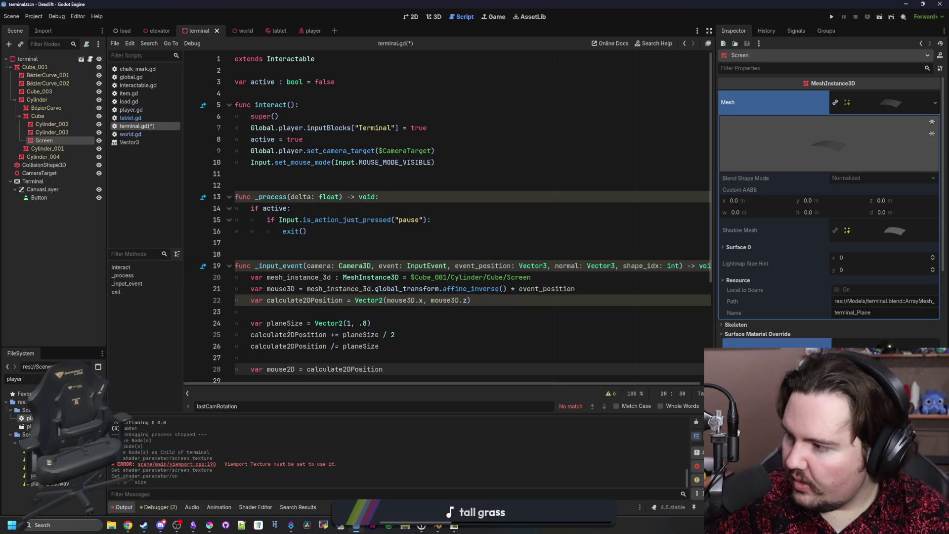
pyautogui.write('* ')
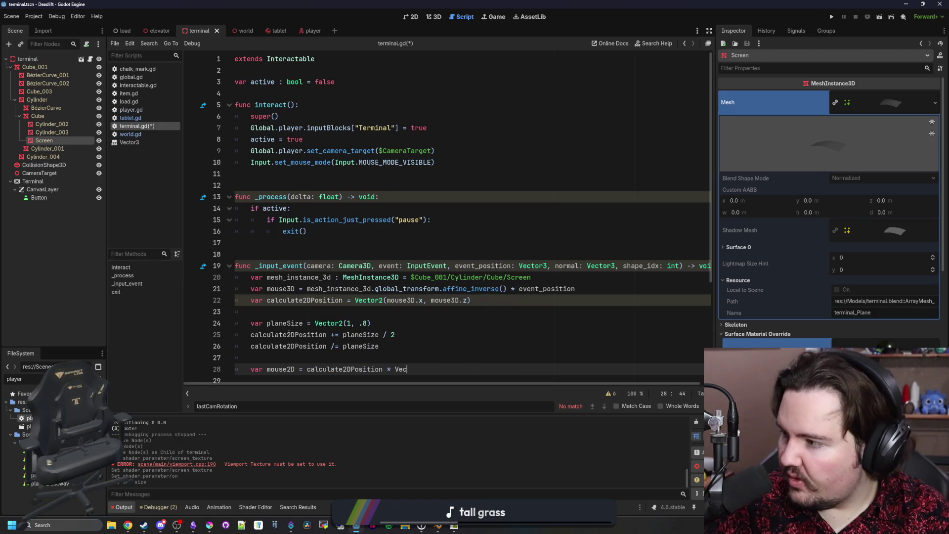
pyautogui.write('(')
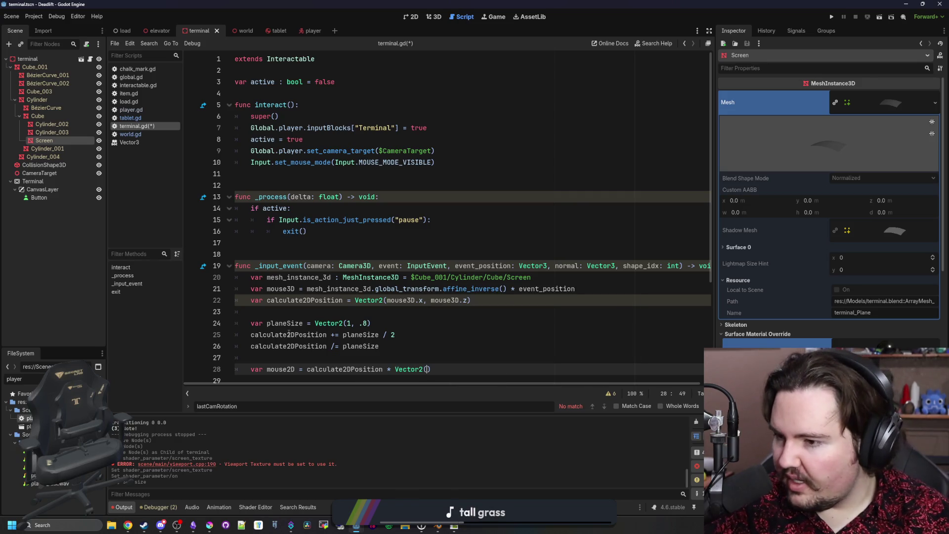
pyautogui.scroll(-2, 288, 334)
pyautogui.moveTo(29, 181)
pyautogui.mouseDown()
pyautogui.moveTo(300, 221)
pyautogui.moveTo(544, 207)
pyautogui.moveTo(530, 208)
pyautogui.mouseUp()
pyautogui.press('BackSpace')
# Complete mouse2D with $Terminal.size, set event.position = mouse2D, and call $Terminal.push_input(event).
pyautogui.click(445, 299)
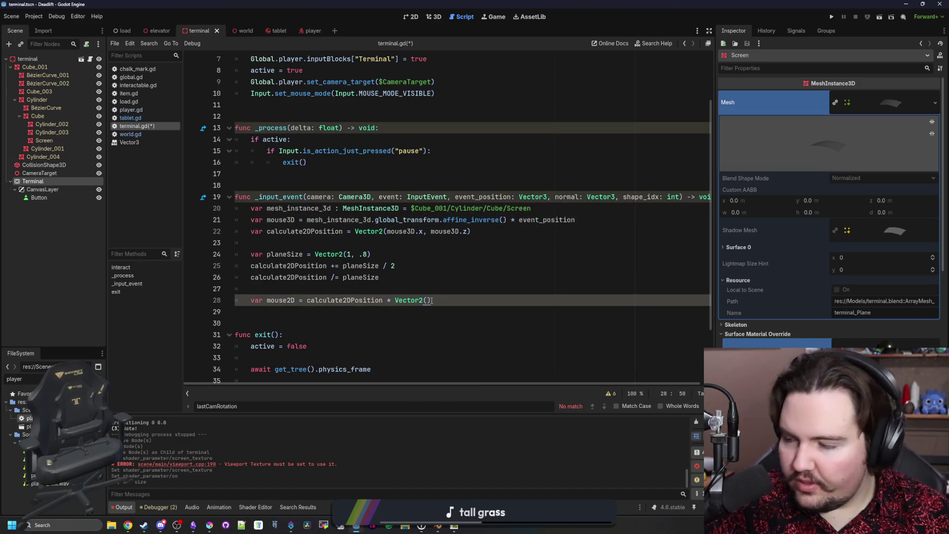
pyautogui.write('$Terminal.size')
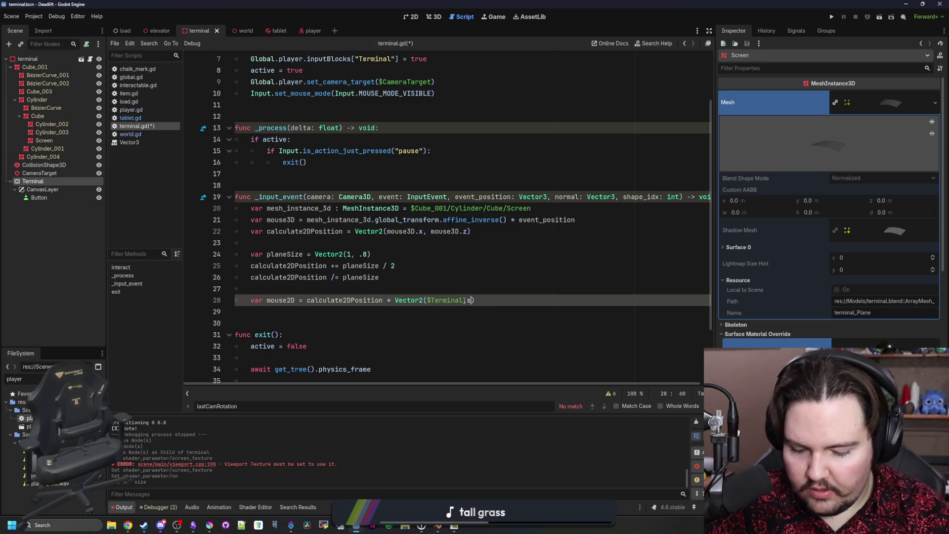
pyautogui.write(')')
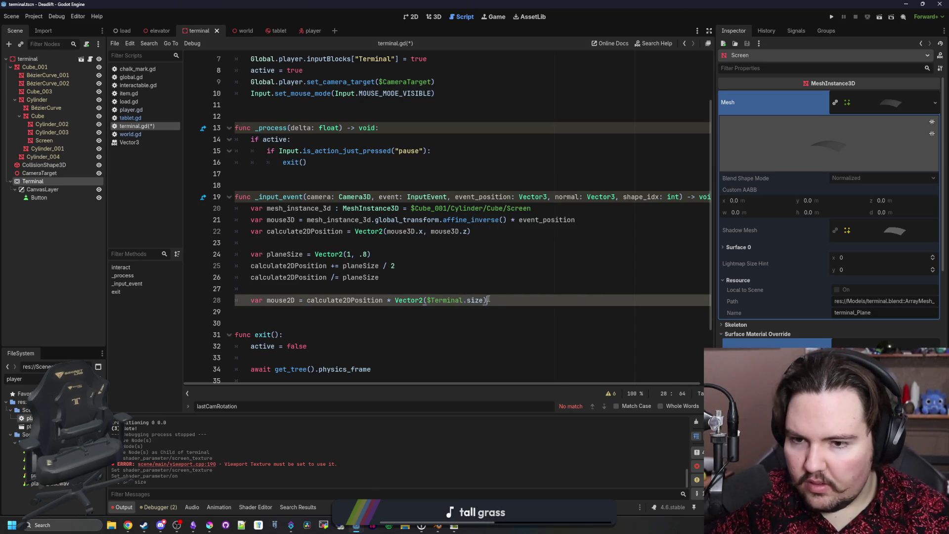
pyautogui.press('Return')
pyautogui.press('Return')
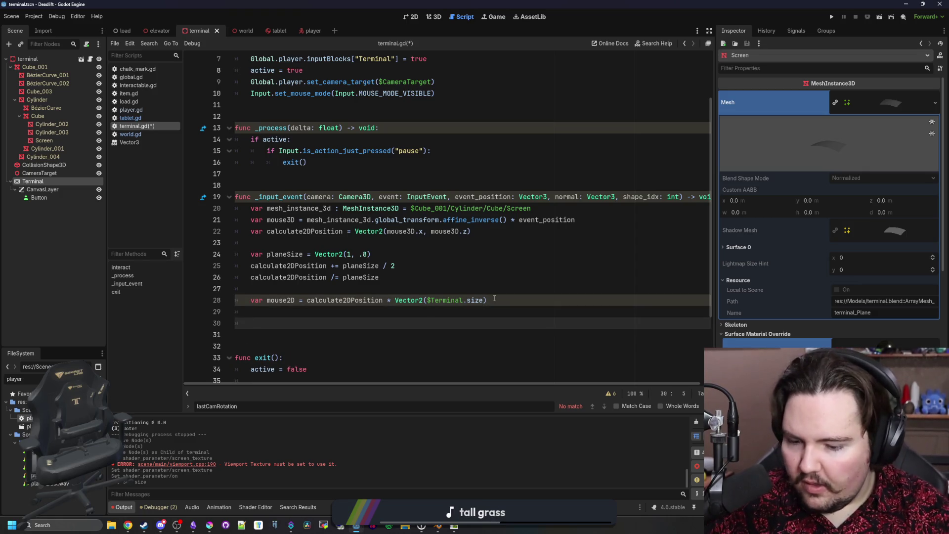
pyautogui.write('event.position = mouse2')
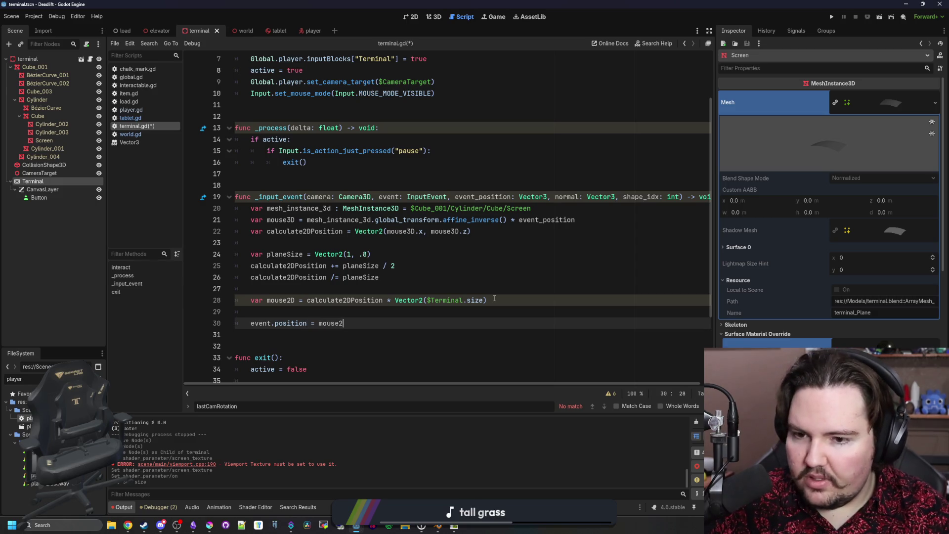
pyautogui.press('Return')
pyautogui.press('Return')
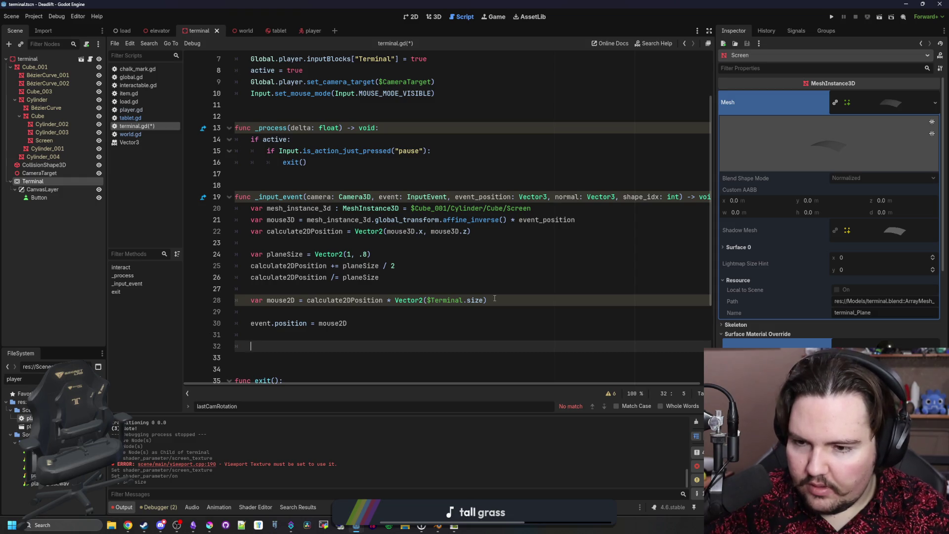
pyautogui.write('$Terminal.pus')
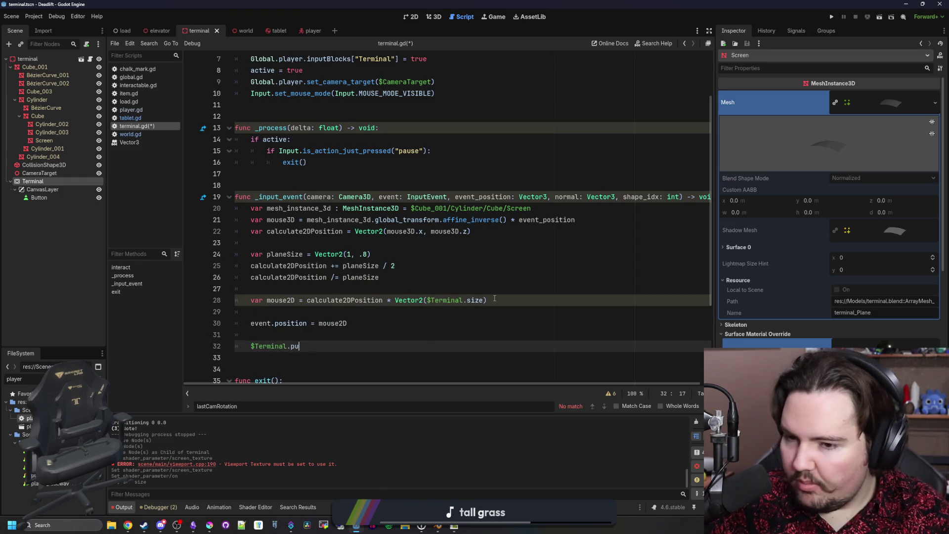
pyautogui.press('Return')
pyautogui.write('ev')
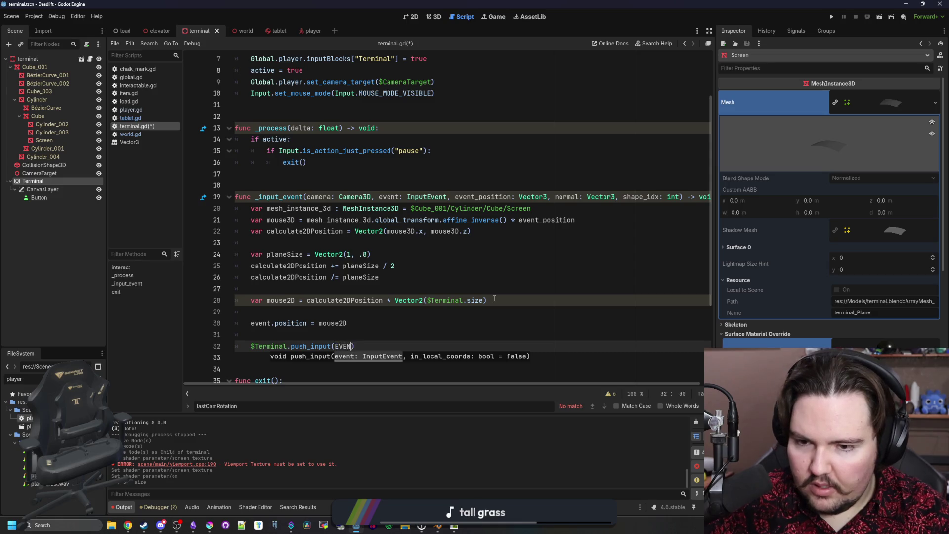
pyautogui.write('ent')
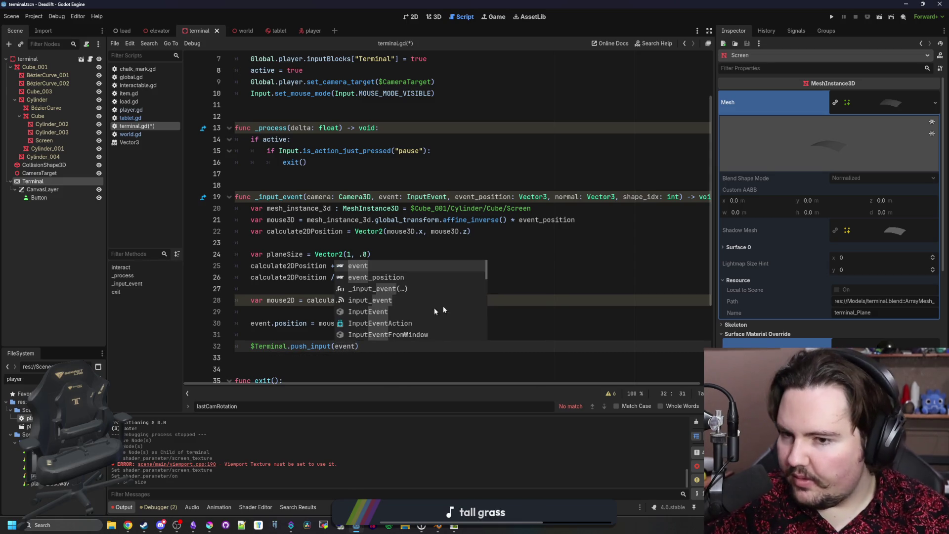
# Save terminal.gd and launch the project with Run Project.
pyautogui.press('Escape')
pyautogui.scroll(-3, 346, 317)
pyautogui.click(285, 333)
pyautogui.hotkey('ctrl', 's')
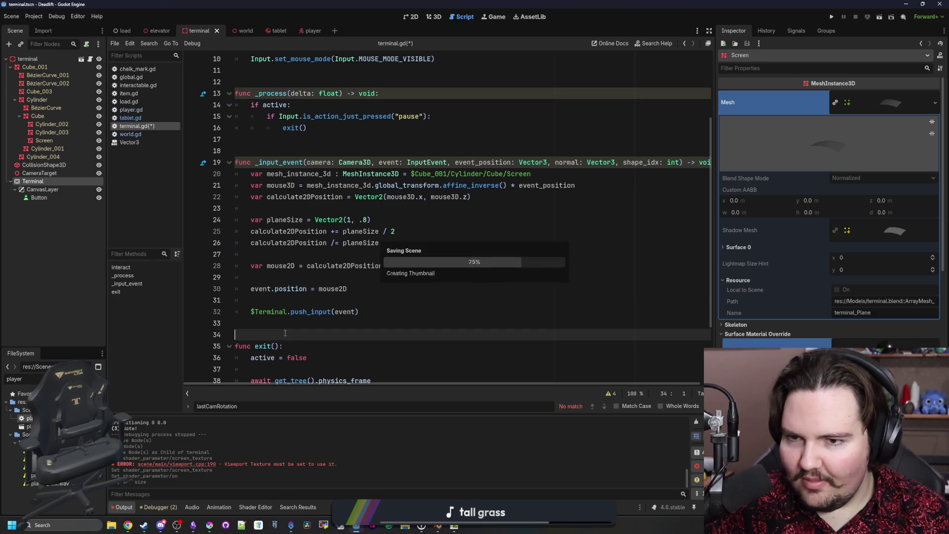
pyautogui.click(282, 243)
pyautogui.click(293, 210)
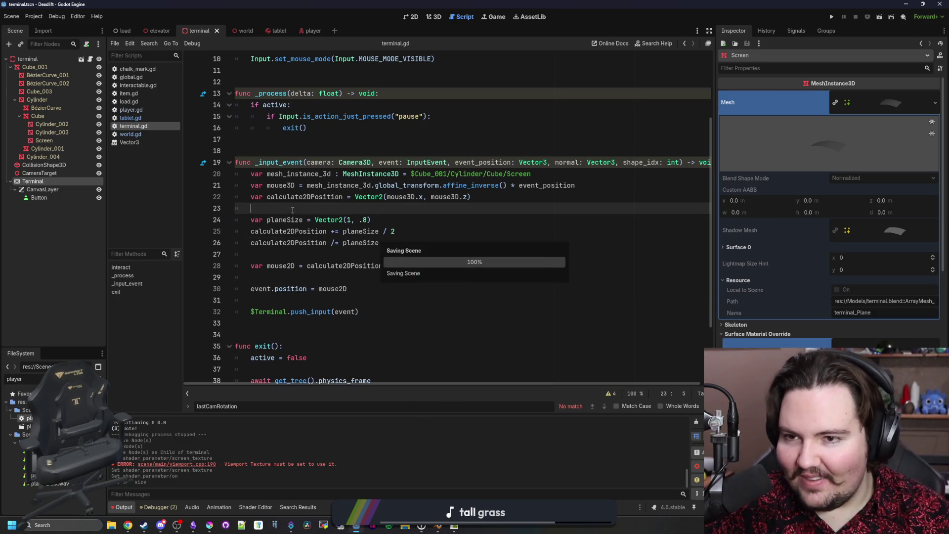
pyautogui.scroll(2, 292, 210)
pyautogui.click(292, 211)
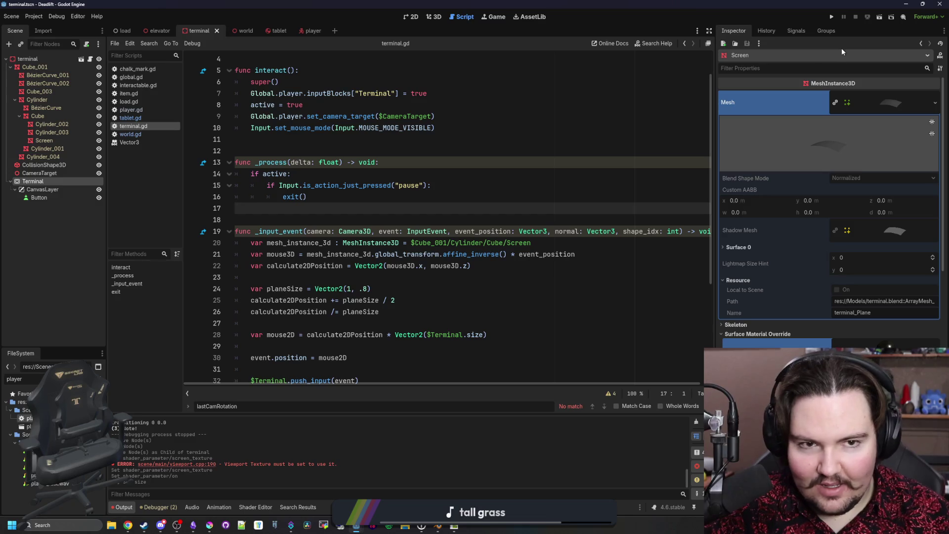
pyautogui.click(834, 17)
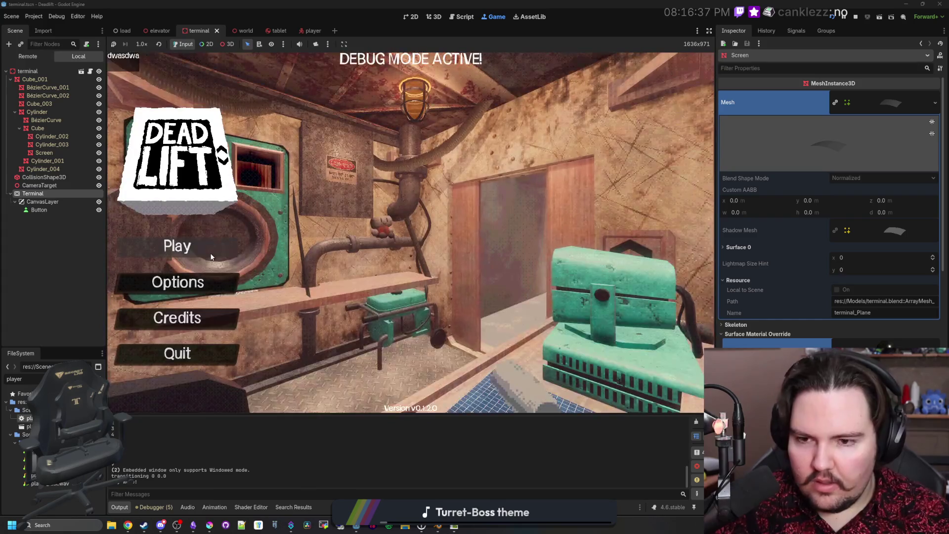
# Start a new game via Play and Begin Game, walk to the terminal, and use it with E.
pyautogui.click(211, 256)
pyautogui.click(394, 272)
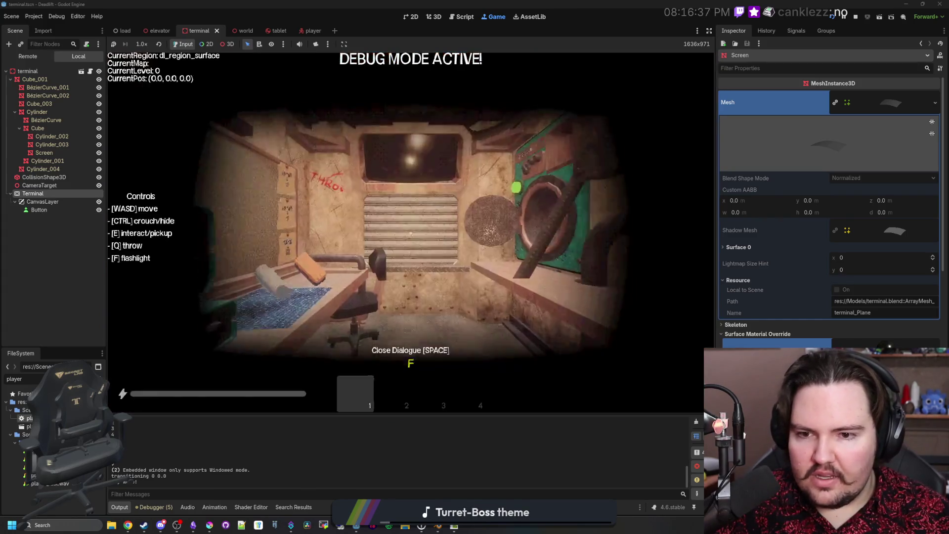
pyautogui.press('w')
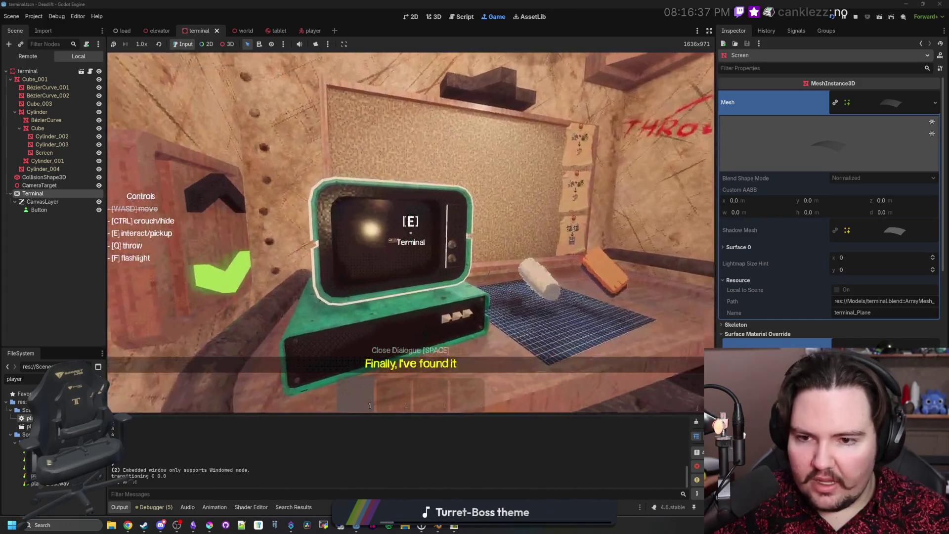
pyautogui.press('e')
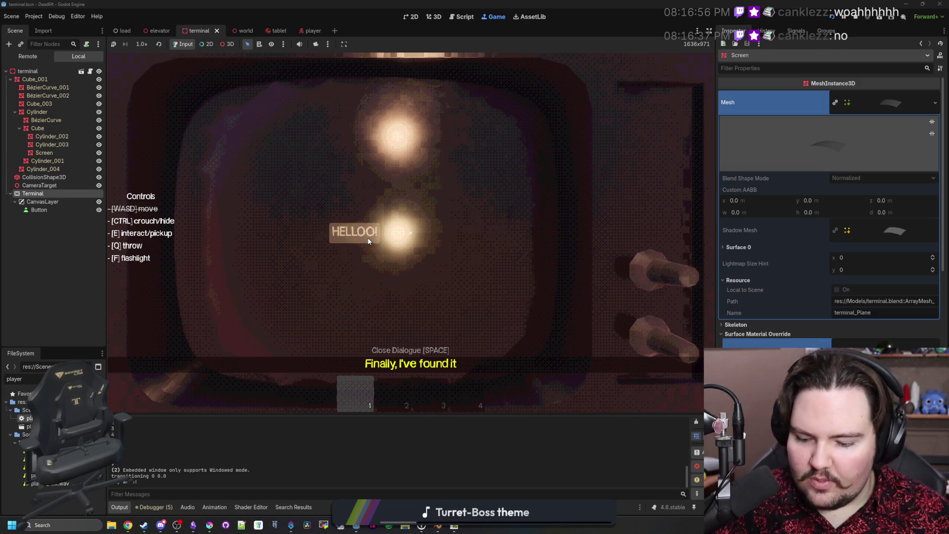
# Dismiss the dialogue message and re-enter the terminal's screen close-up.
pyautogui.press('space')
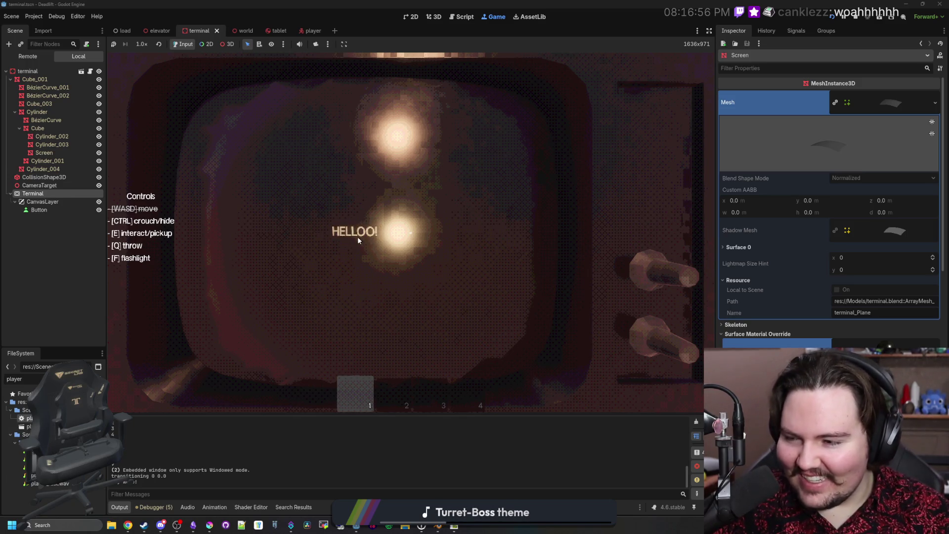
pyautogui.press('e')
pyautogui.press('e')
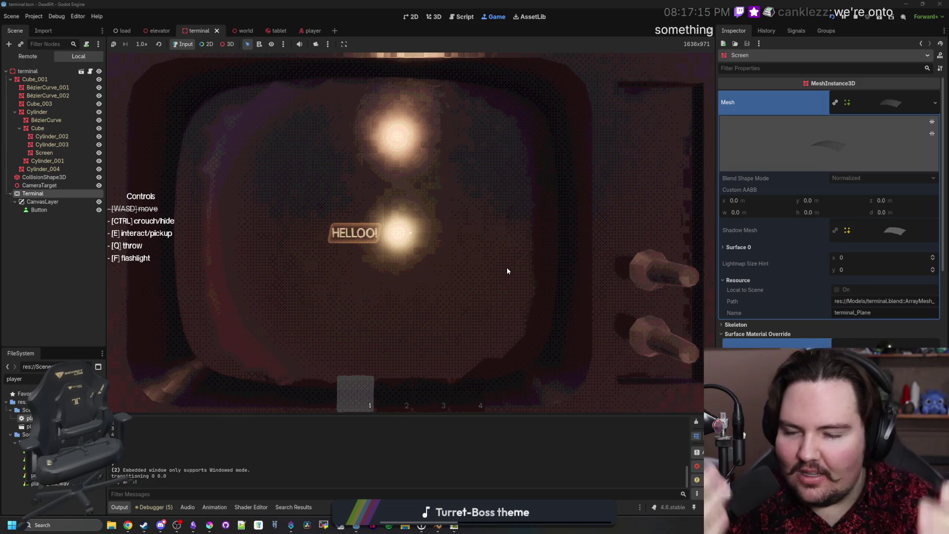
pyautogui.press('e')
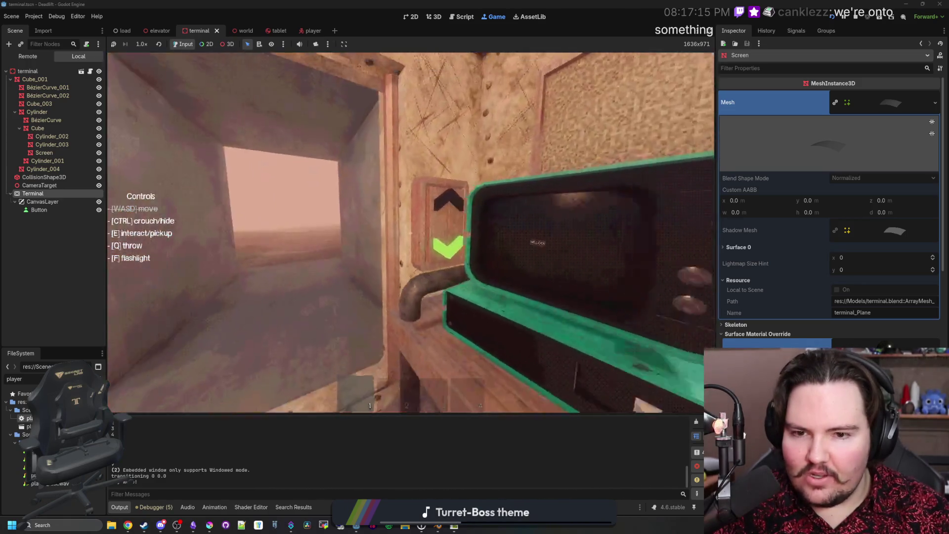
pyautogui.press('w')
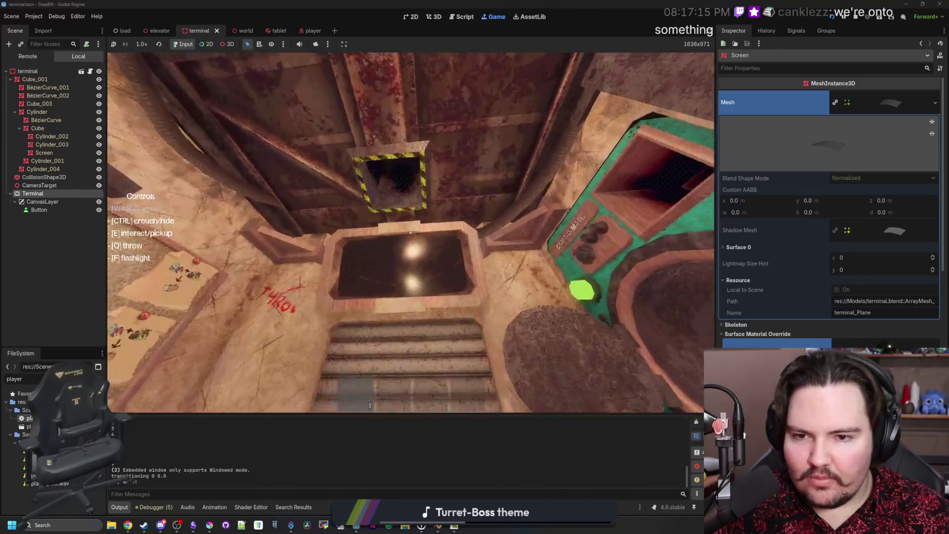
pyautogui.press('e')
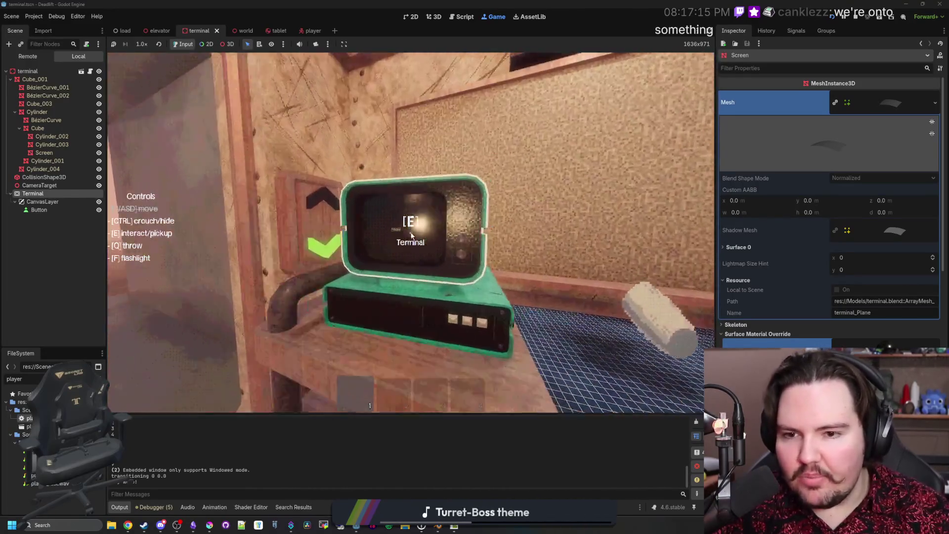
pyautogui.press('e')
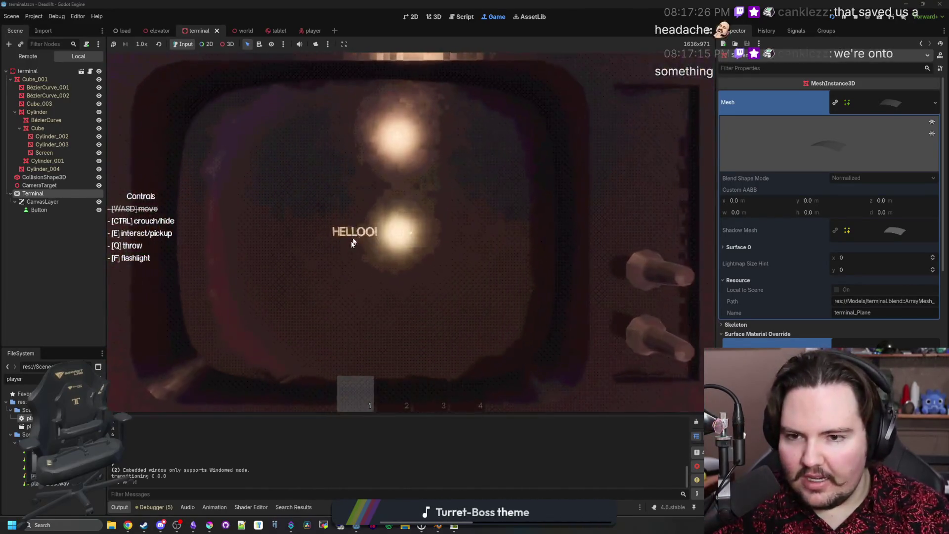
# Press the HELLOO! button twice, pause the game, and bring the tutorial forward.
pyautogui.click(391, 233)
pyautogui.click(390, 233)
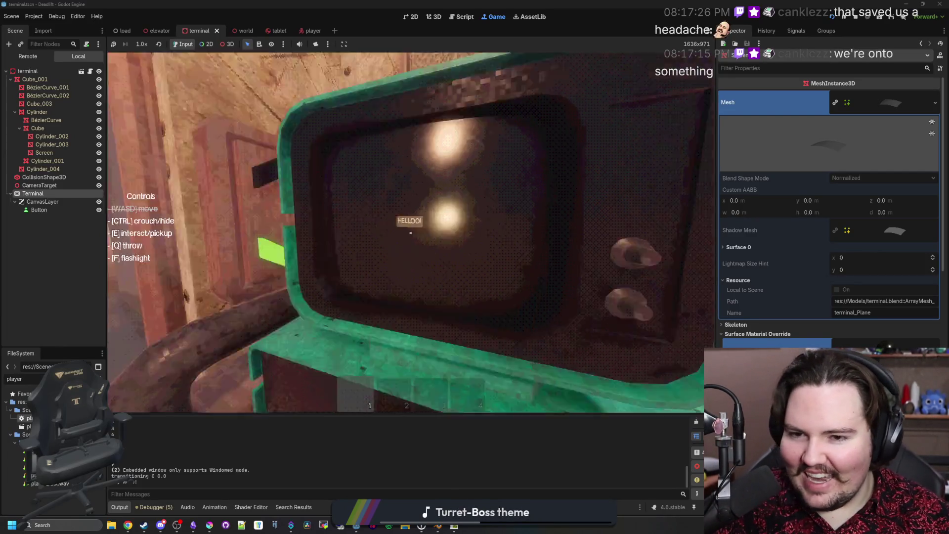
pyautogui.press('Escape')
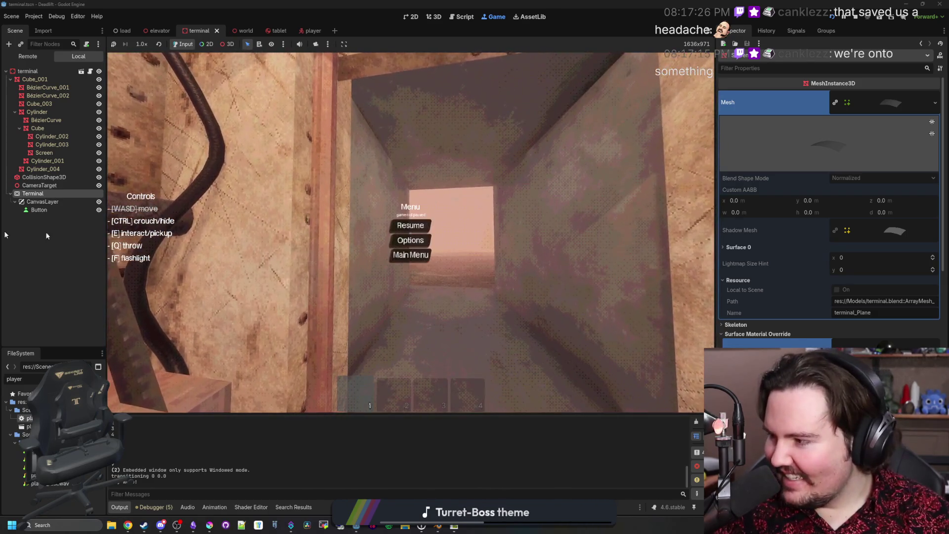
pyautogui.hotkey('alt', 'Tab')
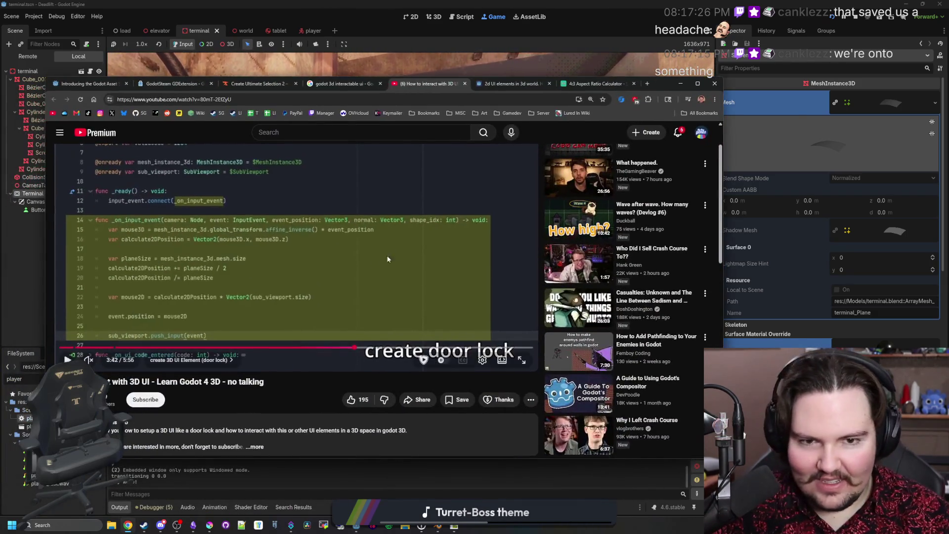
# Like the 'How to interact with 3D UI' video, browse its 17 comments, then minimize Chrome.
pyautogui.click(351, 350)
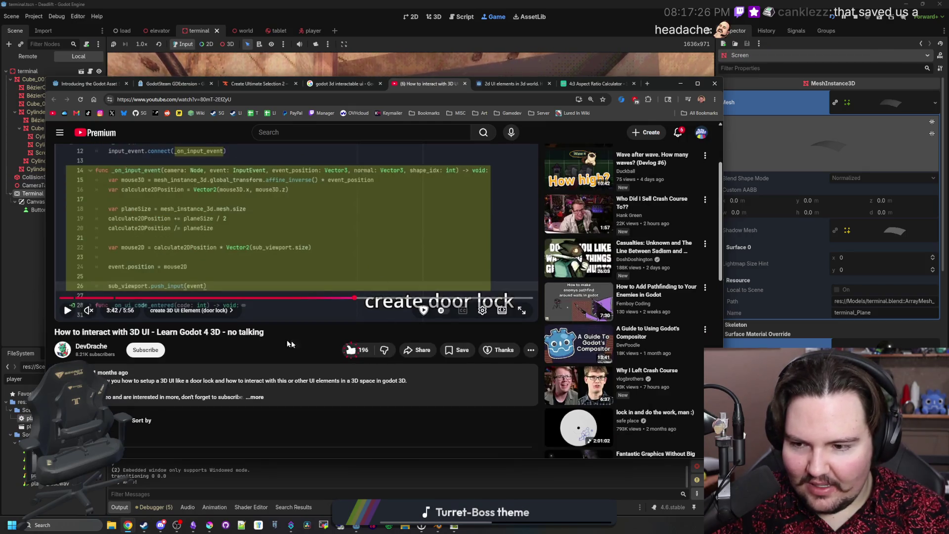
pyautogui.scroll(-2, 287, 341)
pyautogui.scroll(-2, 287, 341)
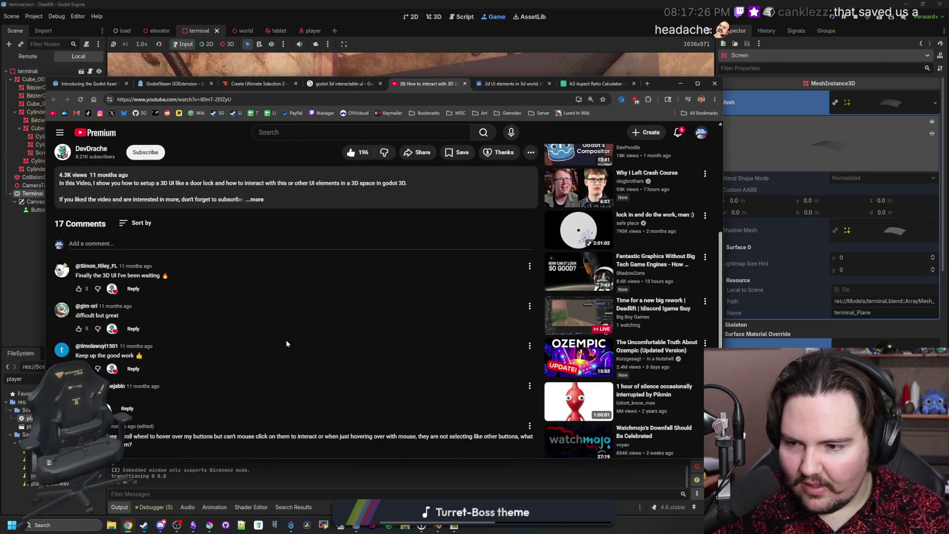
pyautogui.scroll(-1, 101, 312)
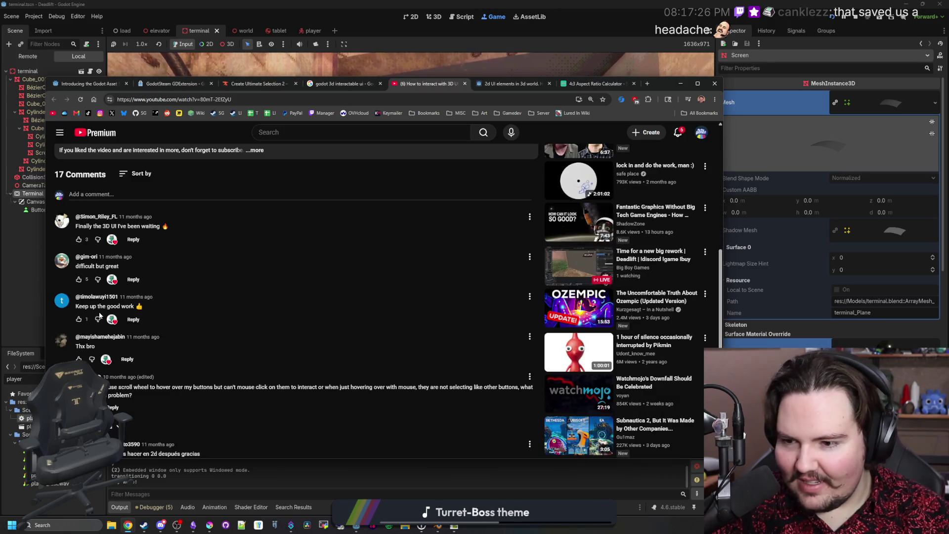
pyautogui.scroll(-2, 292, 281)
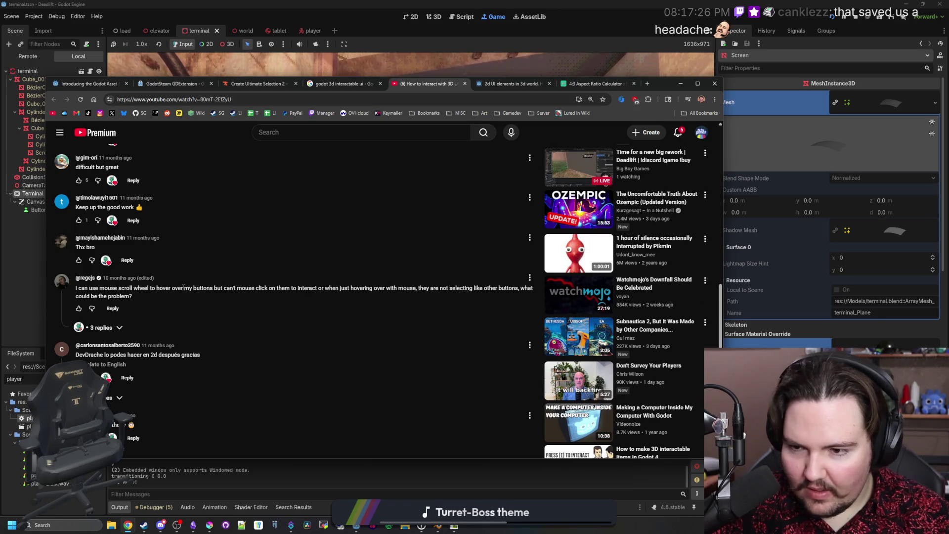
pyautogui.scroll(-3, 327, 296)
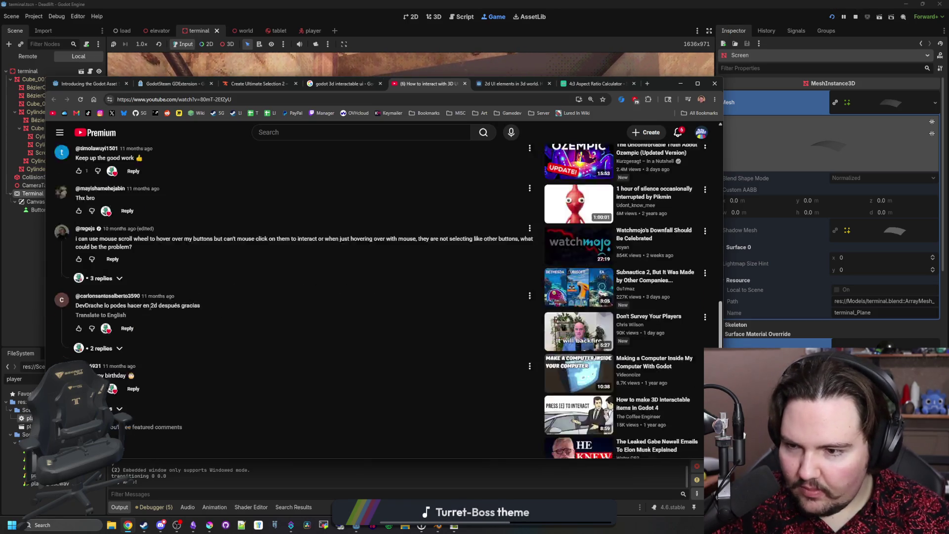
pyautogui.scroll(10, 127, 317)
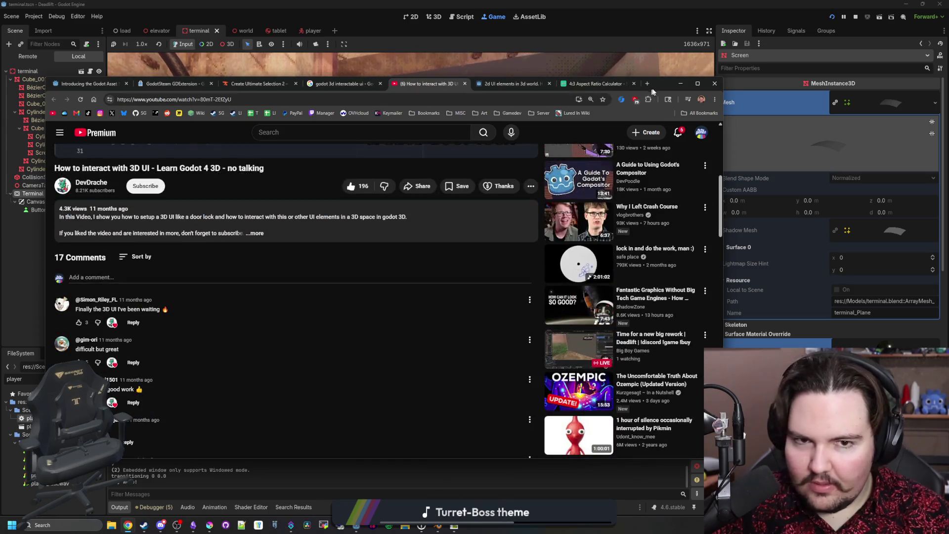
pyautogui.click(290, 62)
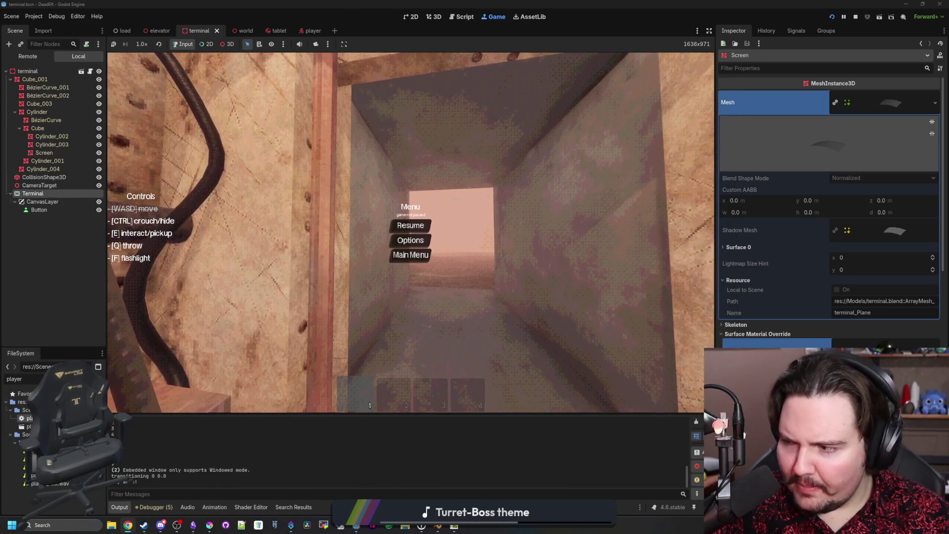
# Resume the game, zoom into the terminal's HELLOO! screen, then pause and switch away.
pyautogui.click(423, 231)
pyautogui.press('e')
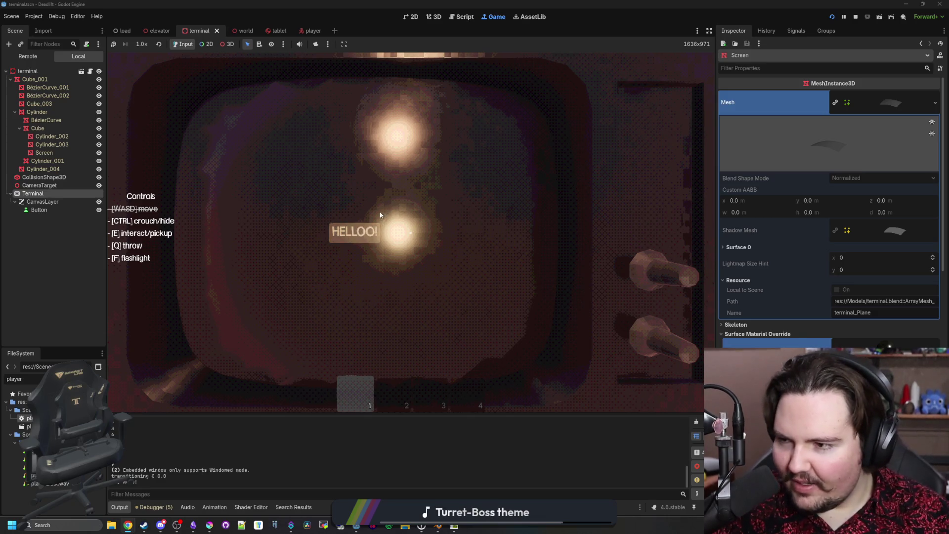
pyautogui.press('Escape')
pyautogui.hotkey('alt', 'Tab')
# Search Google for 'crt degaussing' and preview the first row of image results.
pyautogui.write('crt ')
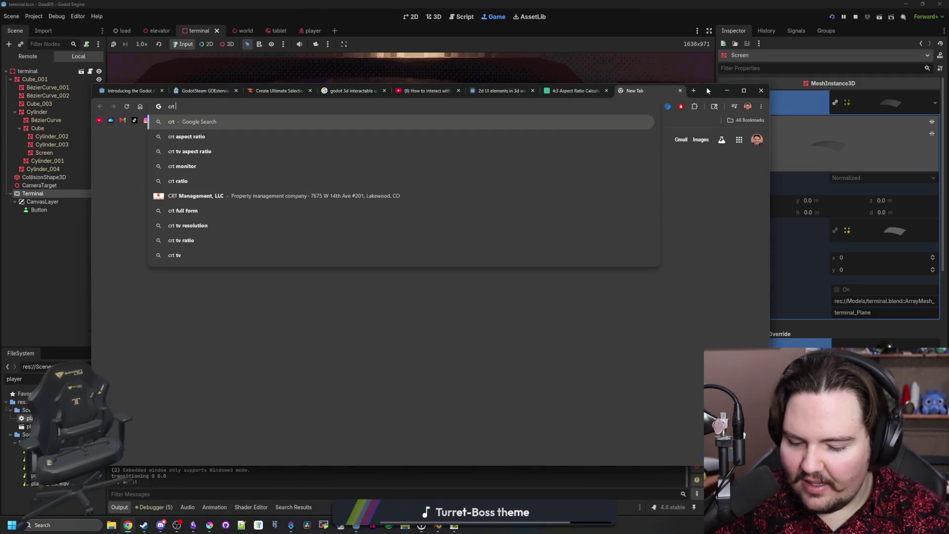
pyautogui.write('degaussing')
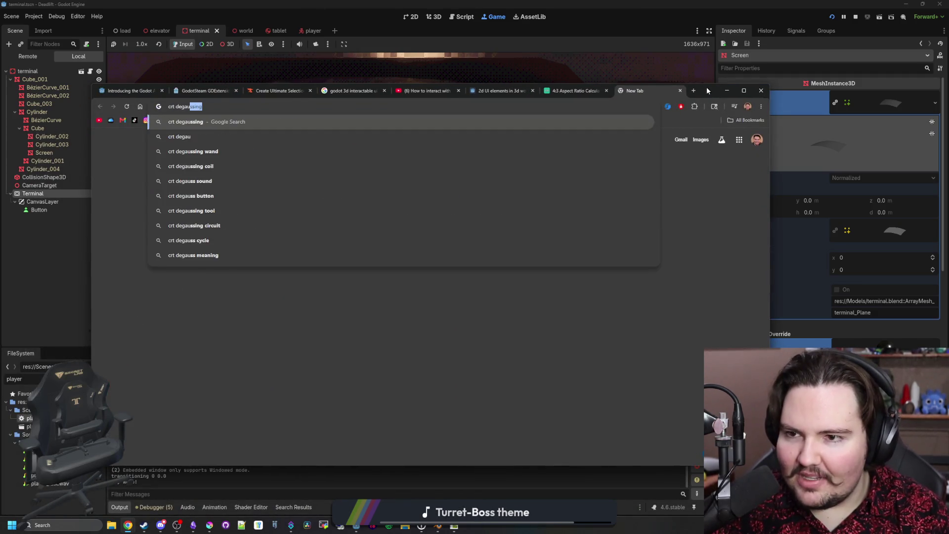
pyautogui.press('Return')
pyautogui.click(203, 172)
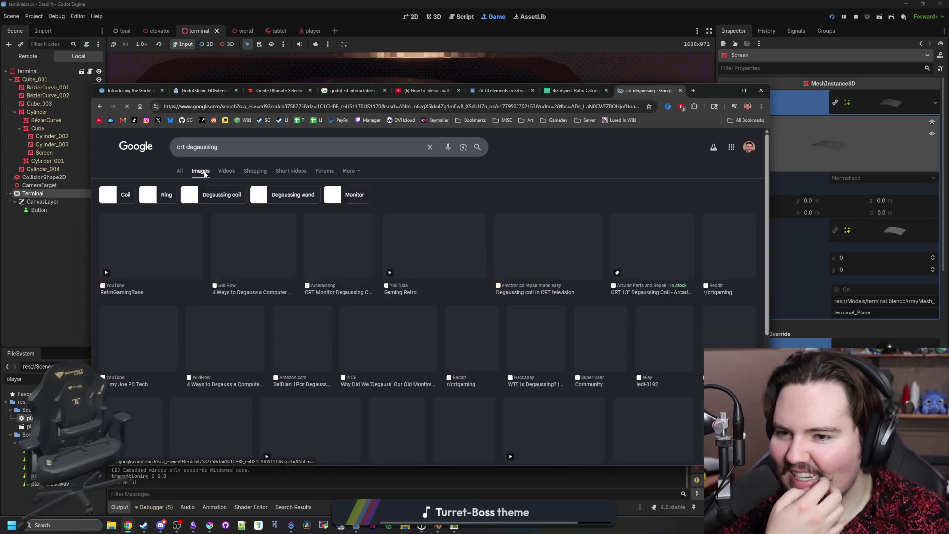
pyautogui.click(179, 250)
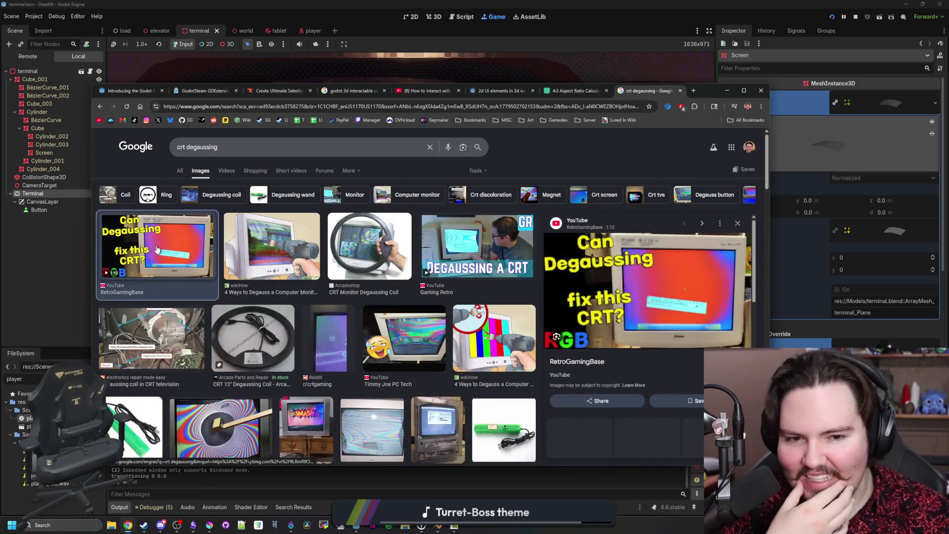
pyautogui.click(276, 246)
pyautogui.click(370, 245)
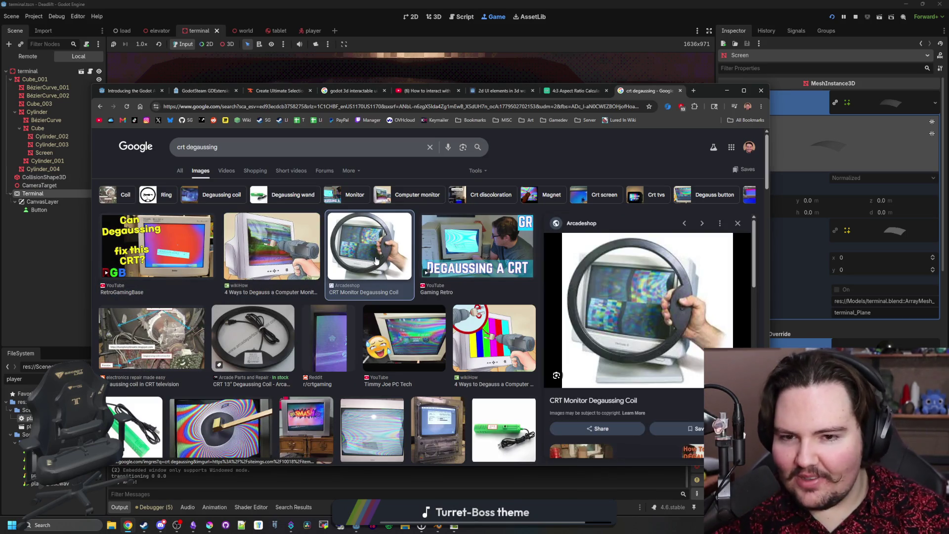
pyautogui.click(477, 246)
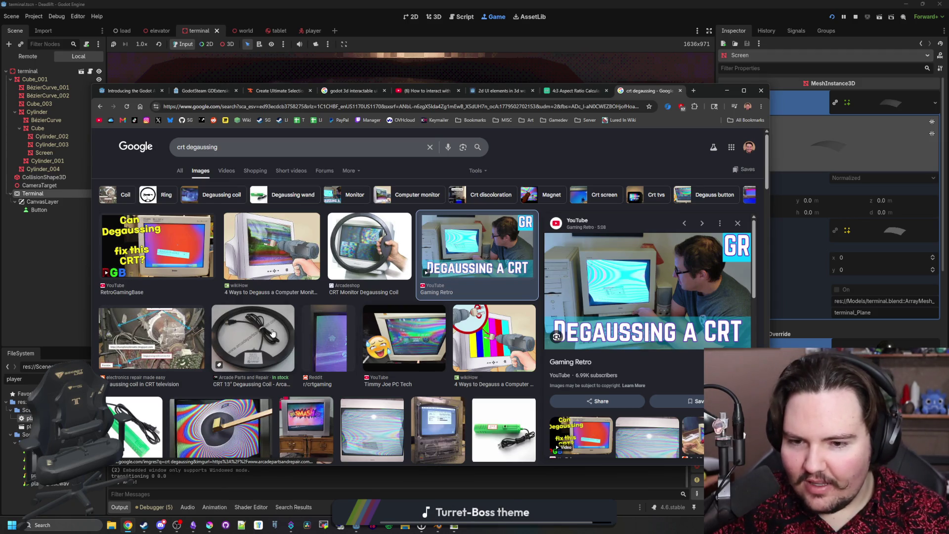
# Preview further degaussing images, like the rainbow-distorted screen and DIY wand, then return to All results.
pyautogui.scroll(-5, 152, 281)
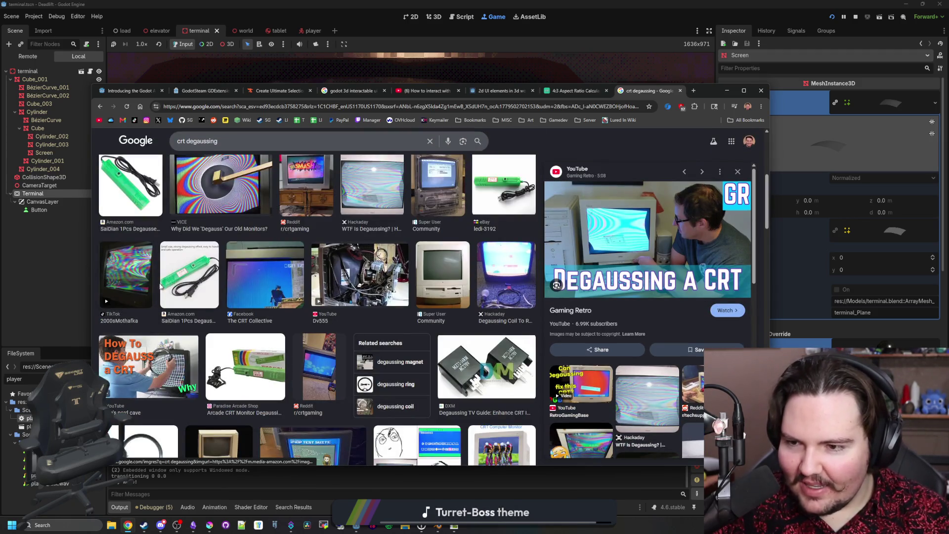
pyautogui.click(139, 278)
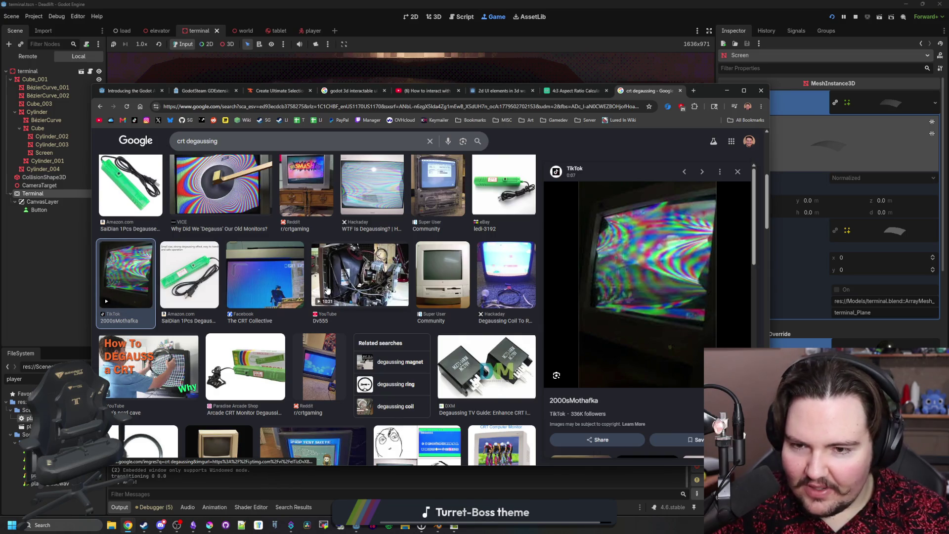
pyautogui.scroll(-2, 327, 290)
pyautogui.scroll(-2, 327, 290)
pyautogui.click(432, 367)
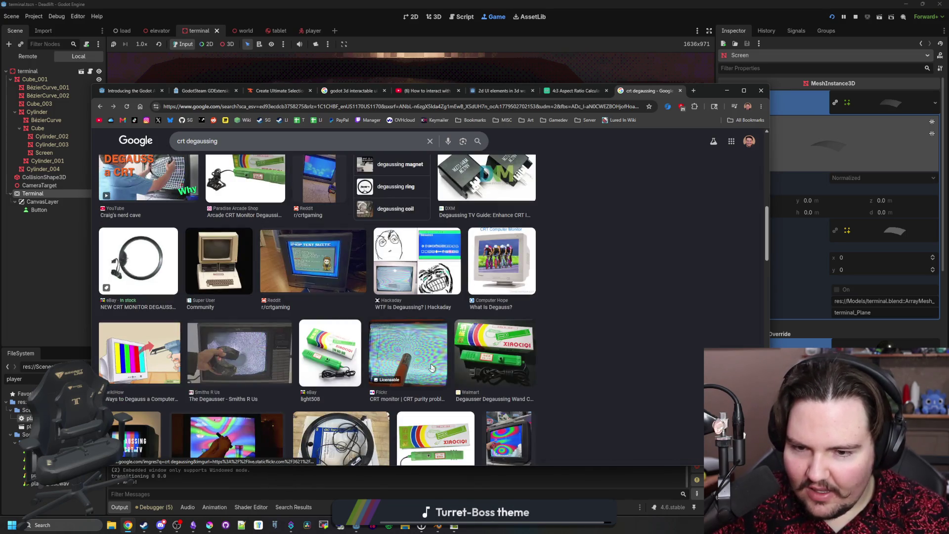
pyautogui.scroll(-4, 431, 368)
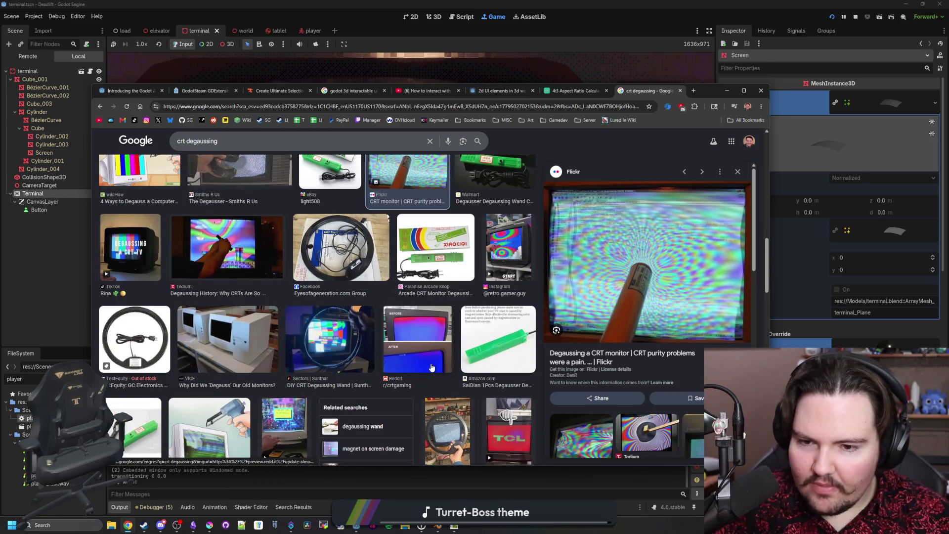
pyautogui.click(327, 341)
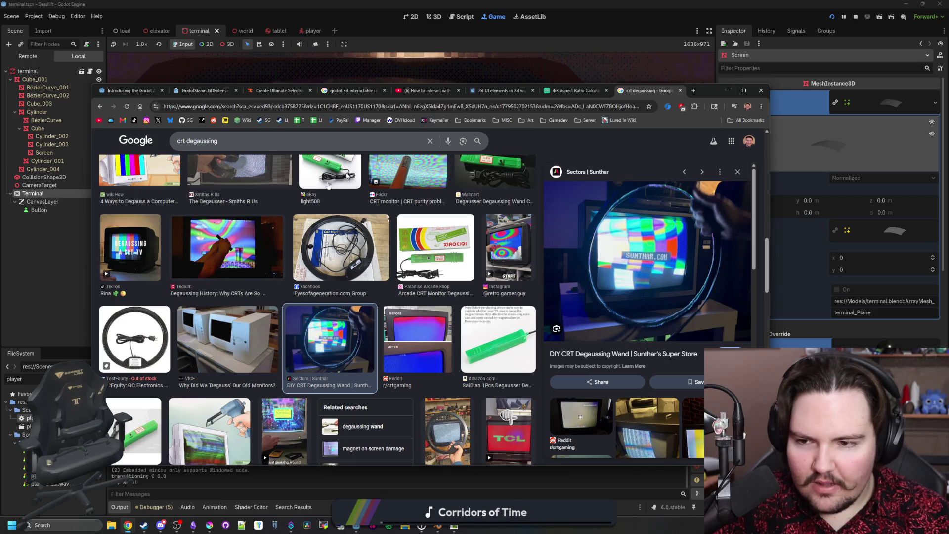
pyautogui.scroll(6, 232, 241)
pyautogui.click(179, 171)
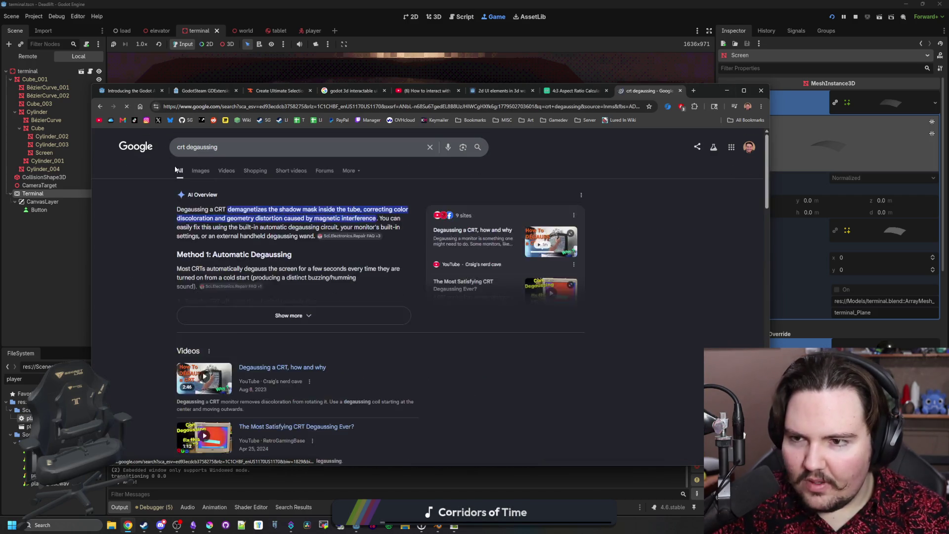
# Expand 'What is degaussing on a CRT?' and highlight its answer about degaussing coils.
pyautogui.scroll(-4, 227, 250)
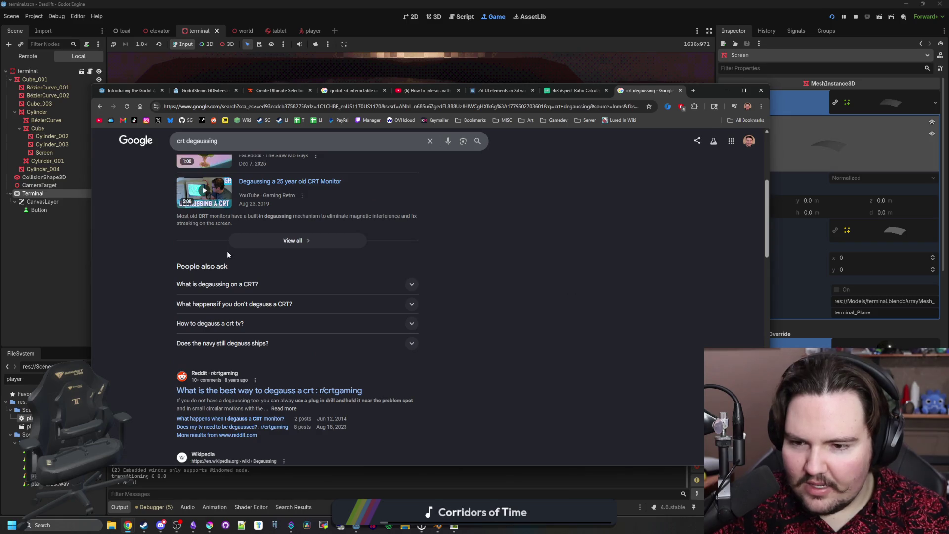
pyautogui.click(259, 284)
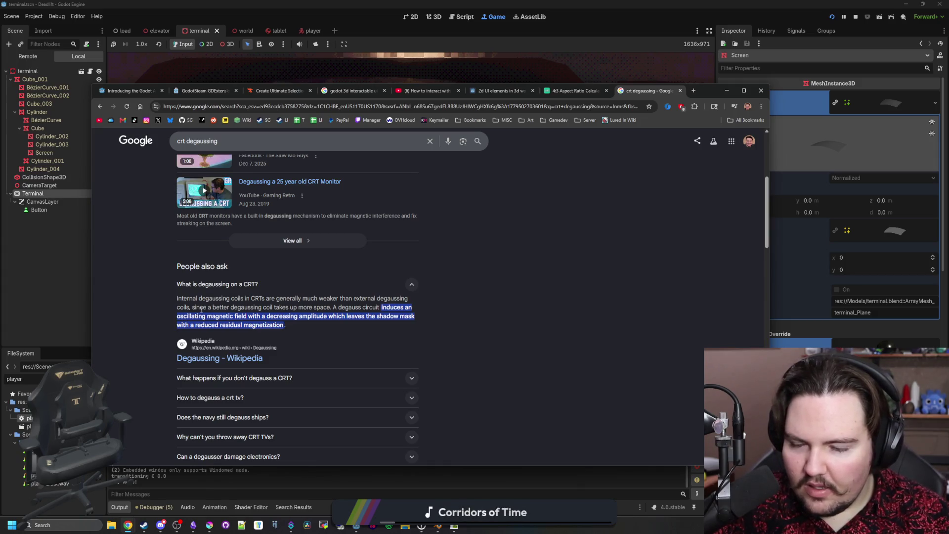
pyautogui.moveTo(201, 309); pyautogui.dragTo(295, 313)
pyautogui.click(386, 307)
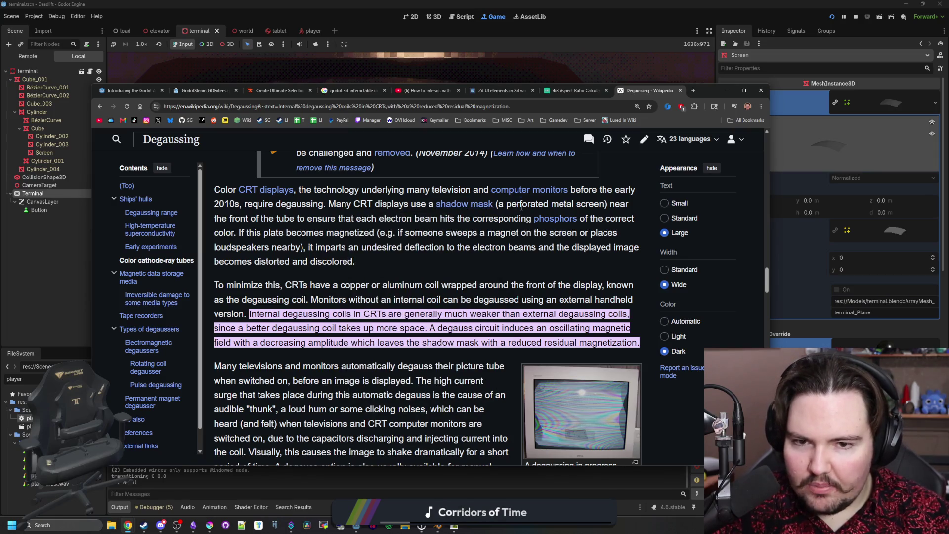
# Highlight the shadow mask passages about electron beams, phosphors and the magnetized plate.
pyautogui.moveTo(522, 206); pyautogui.dragTo(593, 207)
pyautogui.moveTo(307, 218)
pyautogui.mouseDown()
pyautogui.moveTo(514, 232)
pyautogui.moveTo(602, 218)
pyautogui.mouseUp()
pyautogui.click(524, 231)
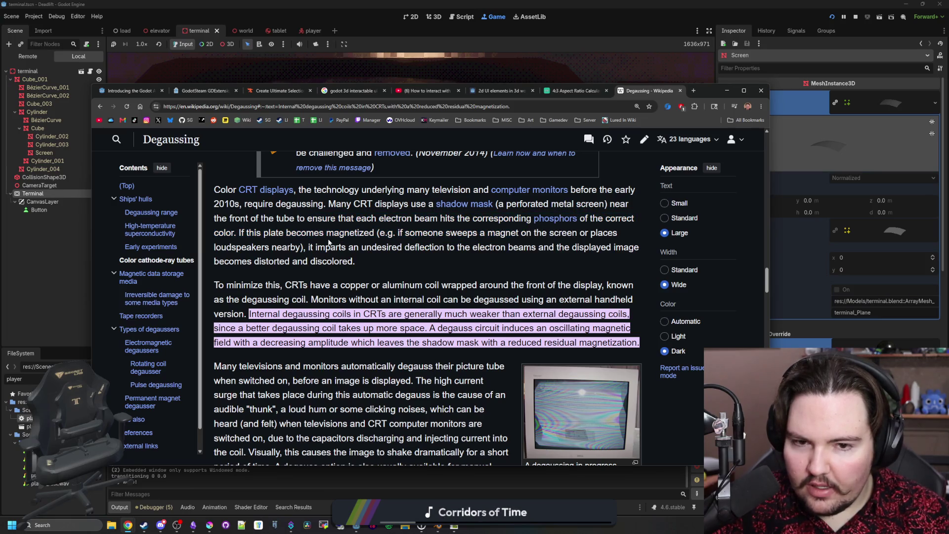
pyautogui.moveTo(261, 232); pyautogui.dragTo(468, 233)
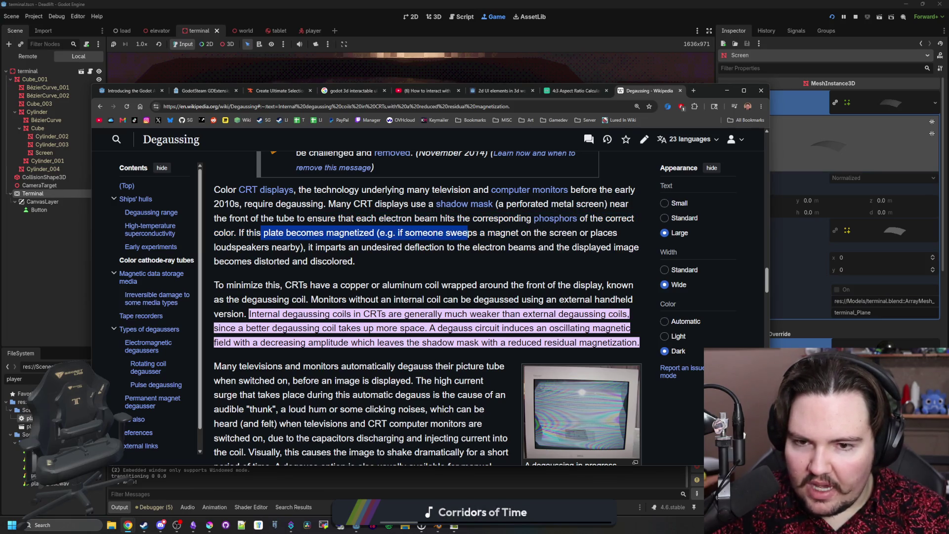
pyautogui.click(547, 228)
pyautogui.moveTo(307, 247); pyautogui.dragTo(580, 247)
pyautogui.click(580, 247)
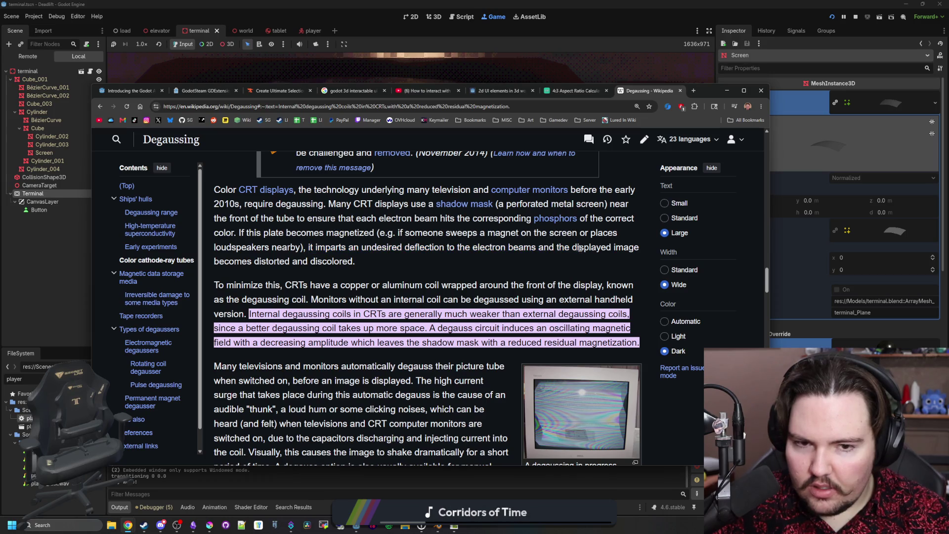
# Read further down the Degaussing article and view the degaussing photo at full size.
pyautogui.scroll(-1, 361, 231)
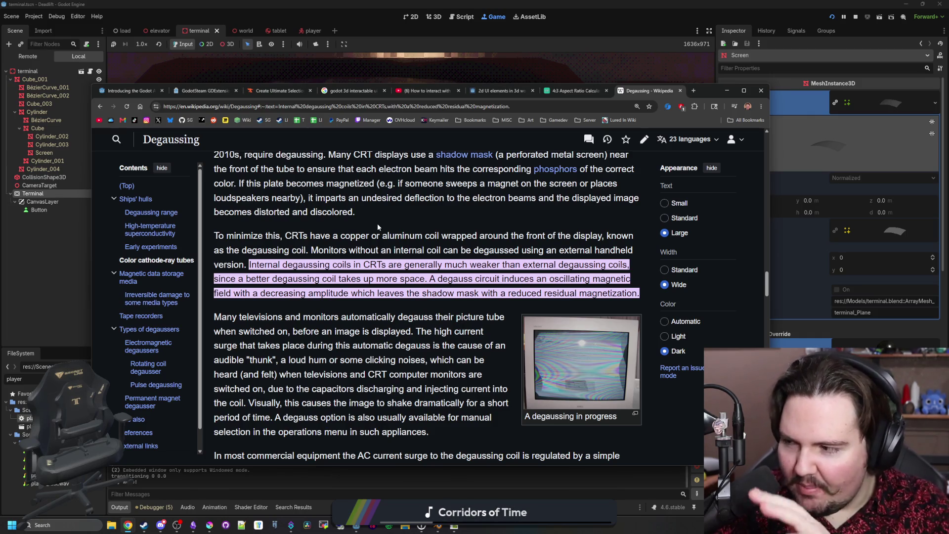
pyautogui.scroll(-4, 378, 223)
pyautogui.scroll(-15, 425, 257)
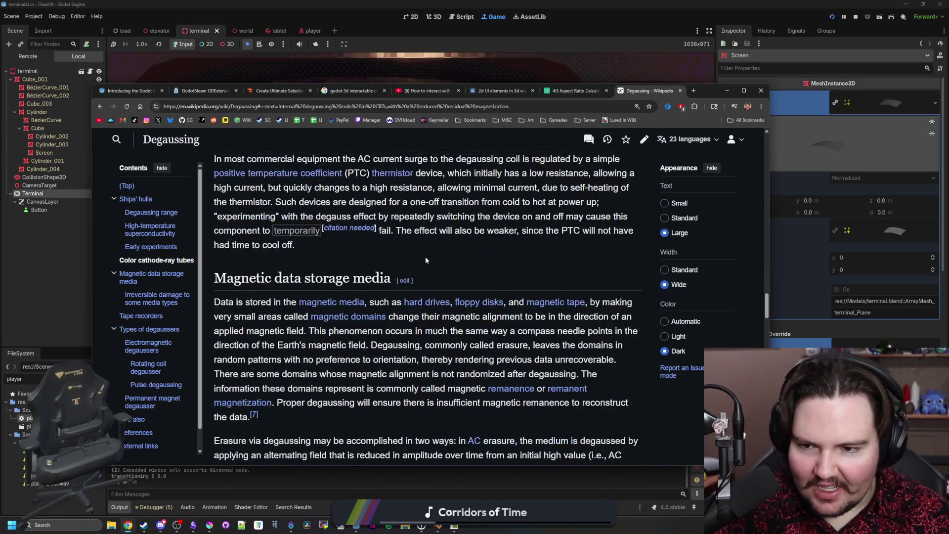
pyautogui.scroll(20, 425, 260)
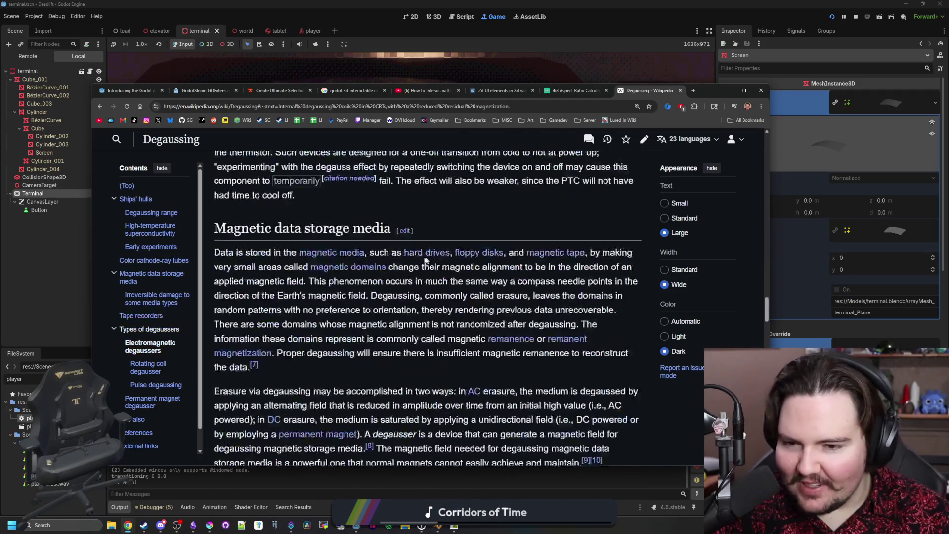
pyautogui.scroll(-4, 384, 263)
pyautogui.scroll(-6, 386, 267)
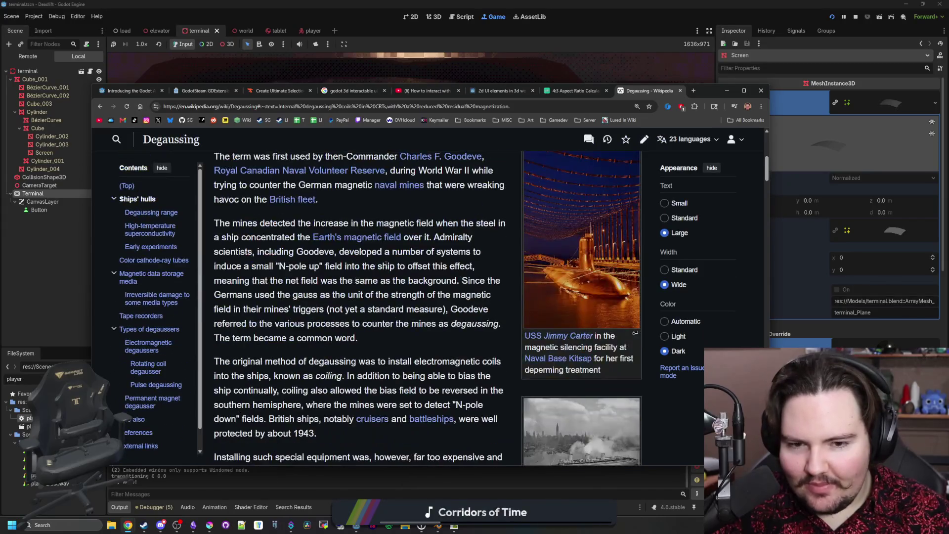
pyautogui.scroll(10, 386, 267)
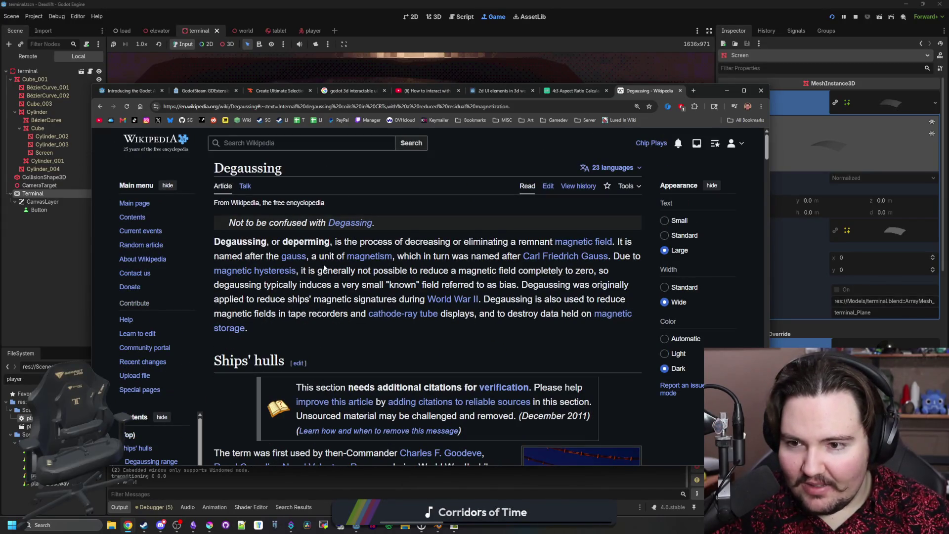
pyautogui.scroll(-15, 380, 243)
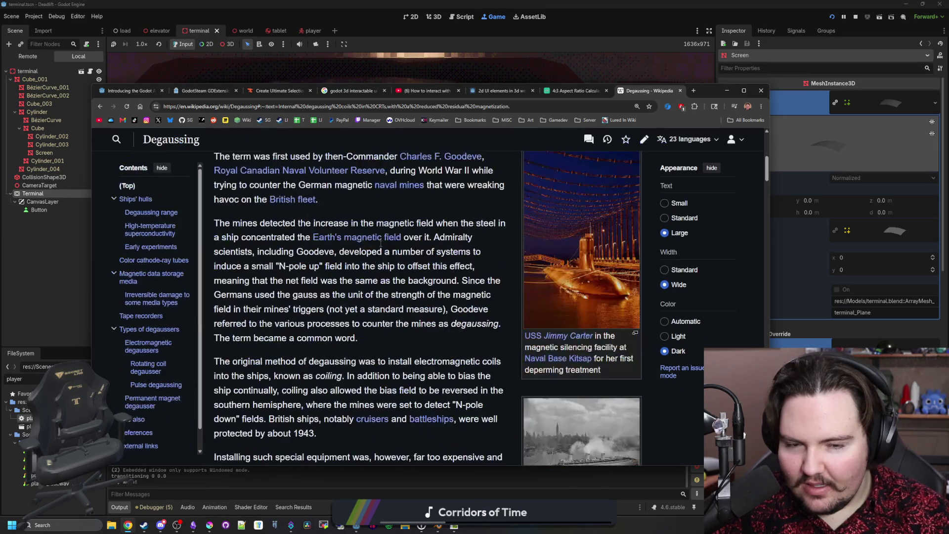
pyautogui.scroll(-15, 381, 245)
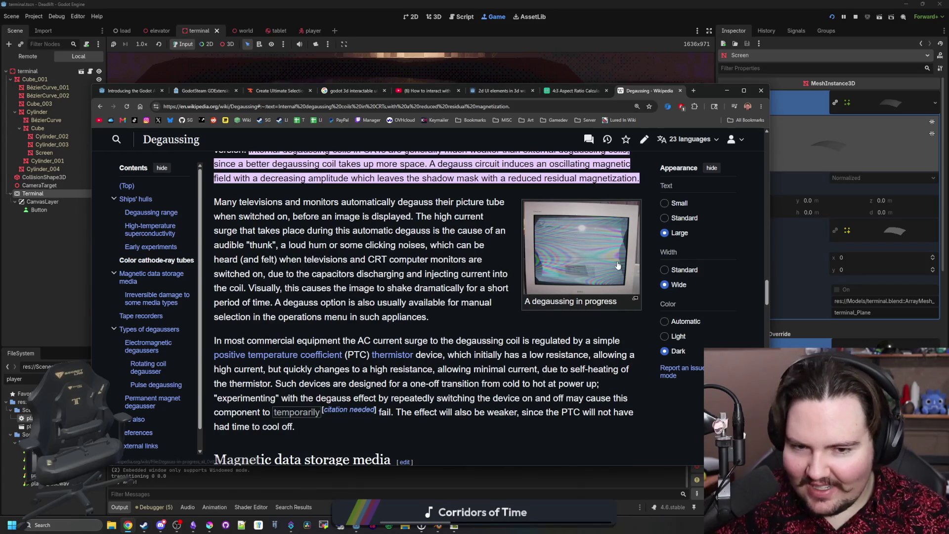
pyautogui.click(618, 263)
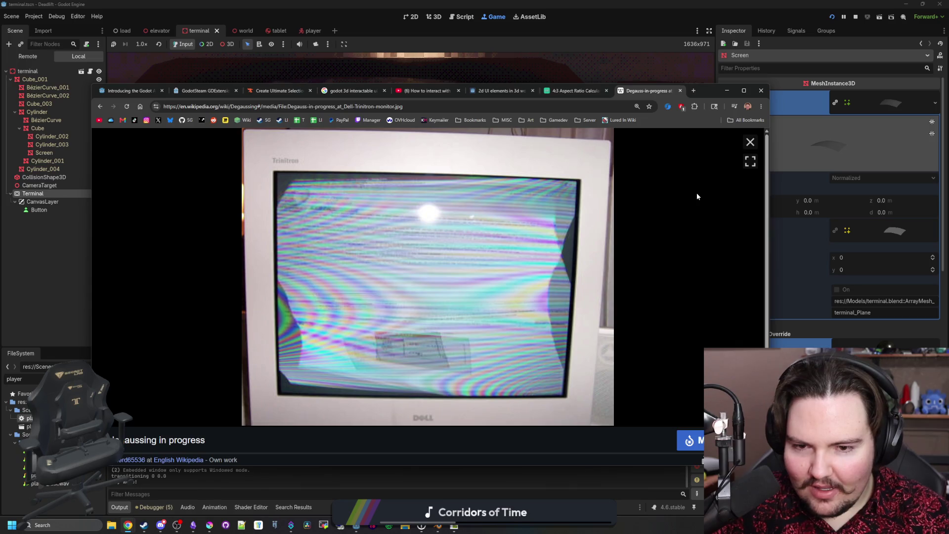
pyautogui.click(750, 142)
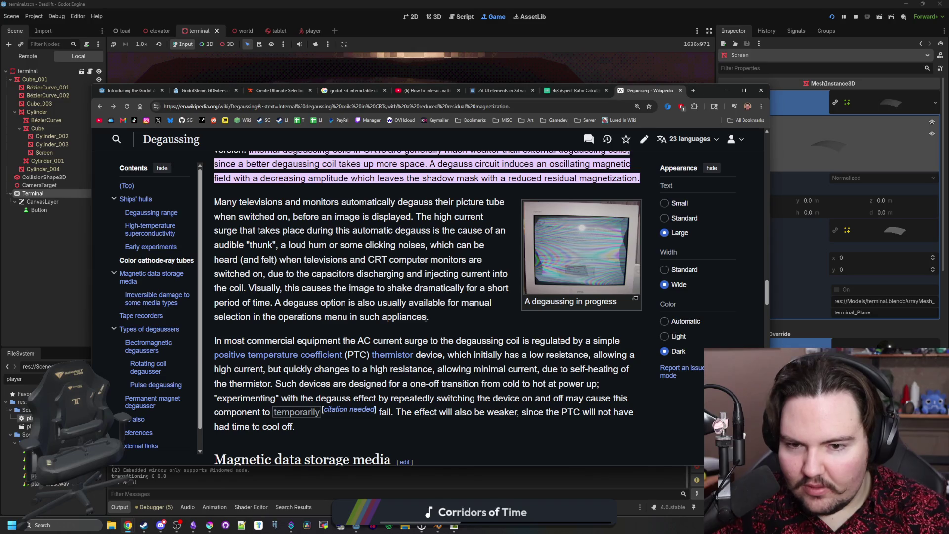
# Highlight the automatic degaussing paragraph, then minimize the browser and resume the game.
pyautogui.moveTo(444, 321); pyautogui.dragTo(214, 207)
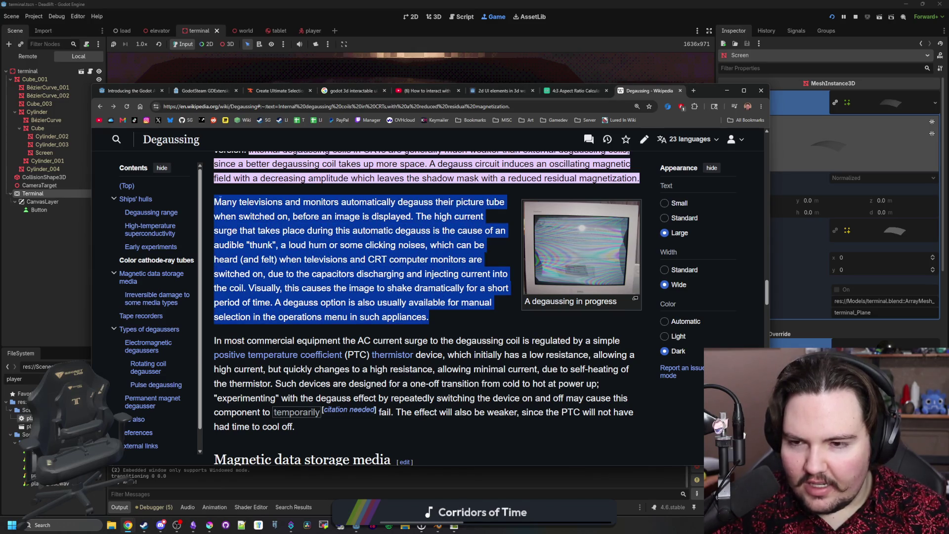
pyautogui.click(297, 227)
pyautogui.scroll(-15, 346, 232)
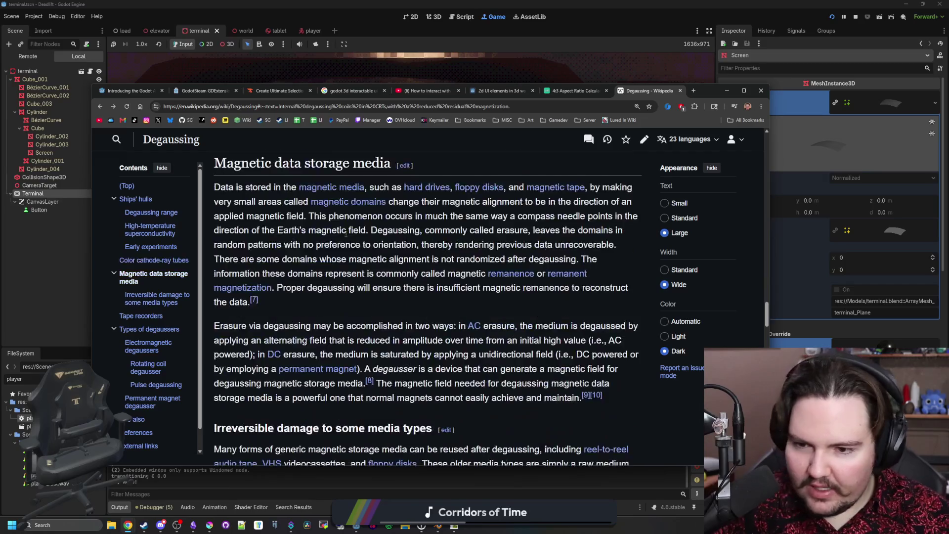
pyautogui.scroll(-12, 356, 237)
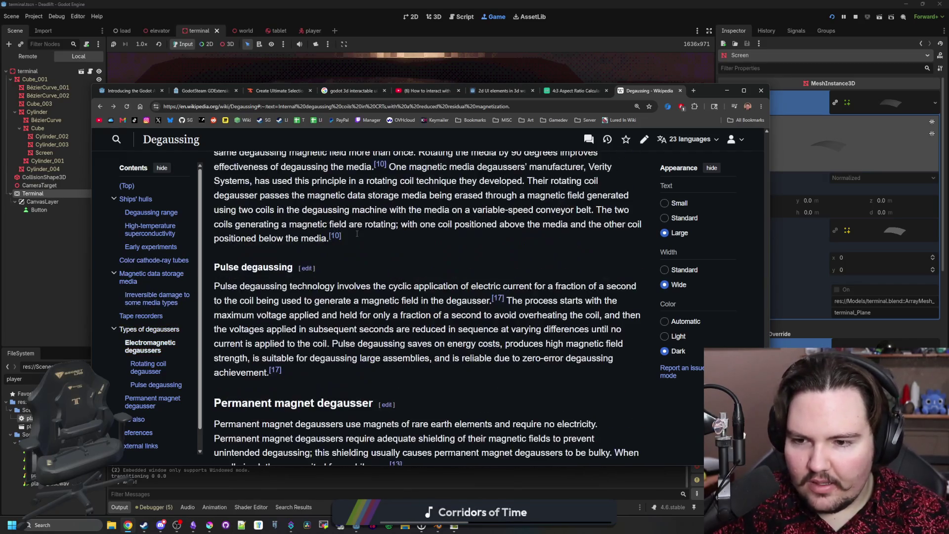
pyautogui.scroll(15, 356, 236)
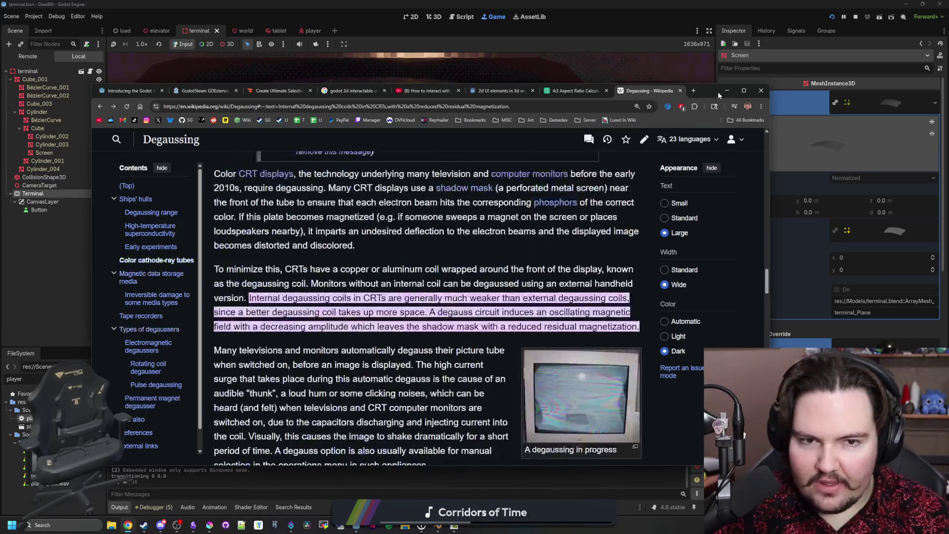
pyautogui.click(719, 90)
pyautogui.click(404, 227)
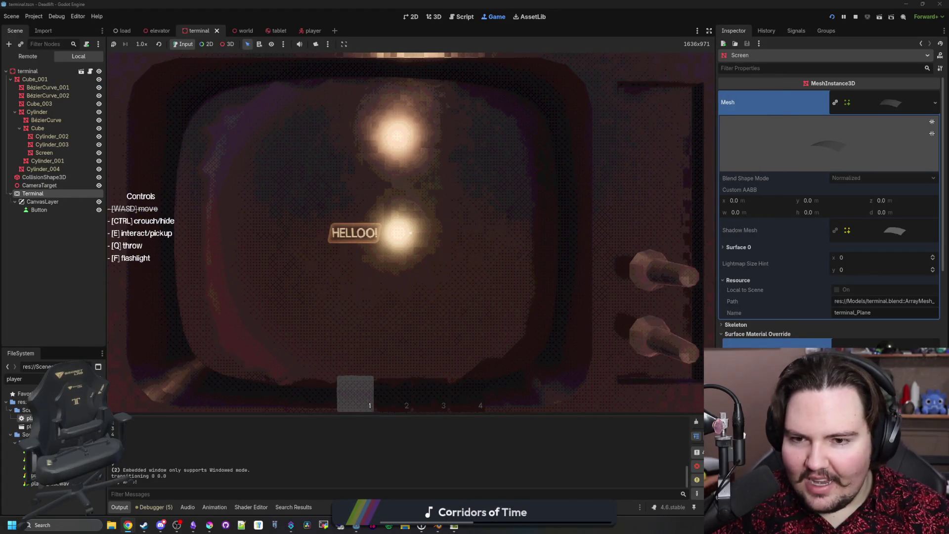
pyautogui.press('e')
pyautogui.press('e')
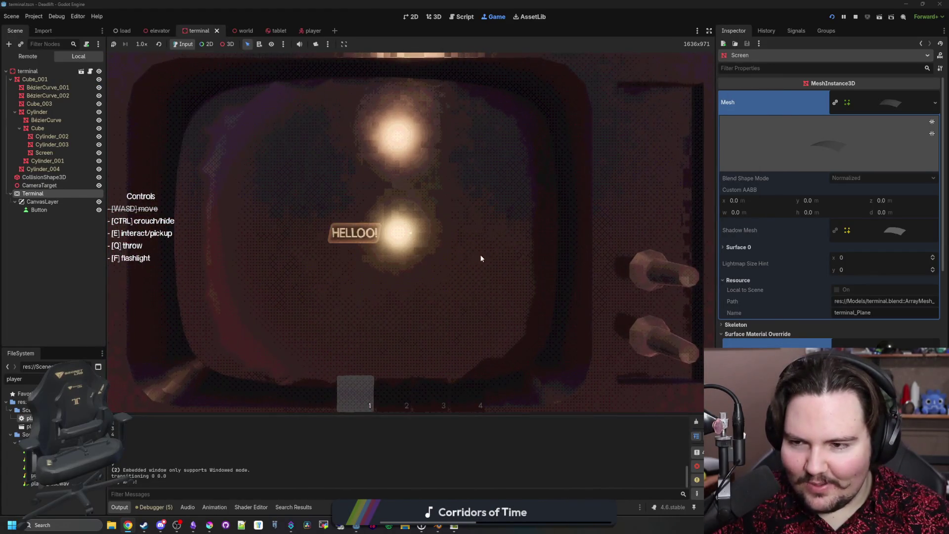
pyautogui.press('Escape')
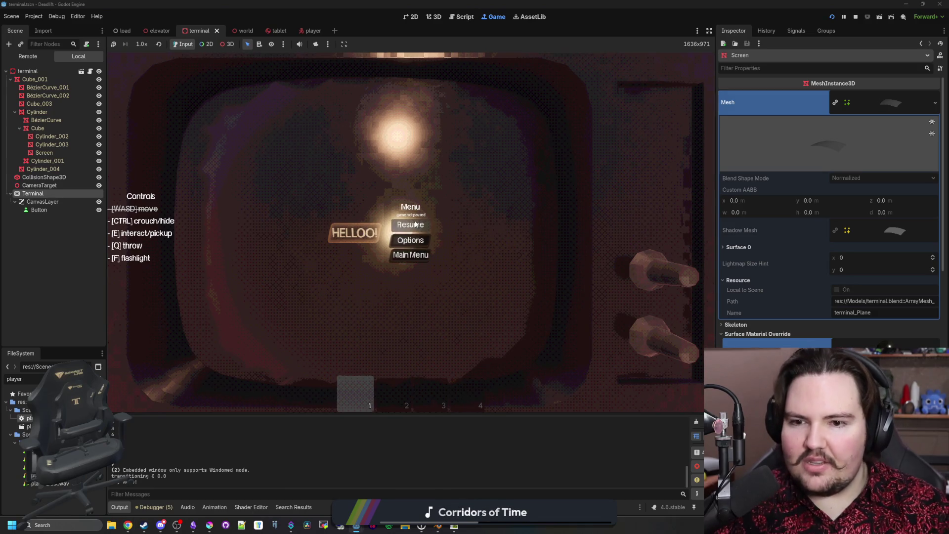
pyautogui.click(402, 227)
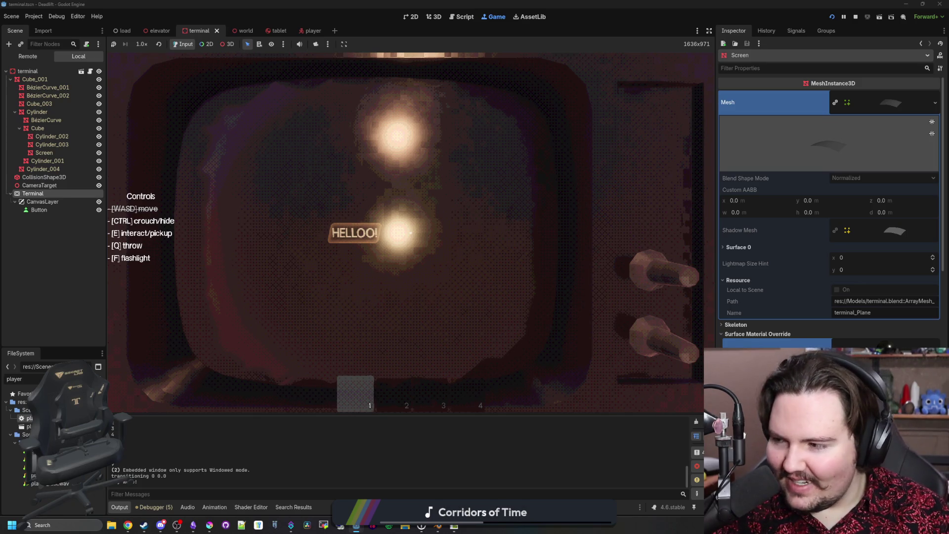
pyautogui.press('e')
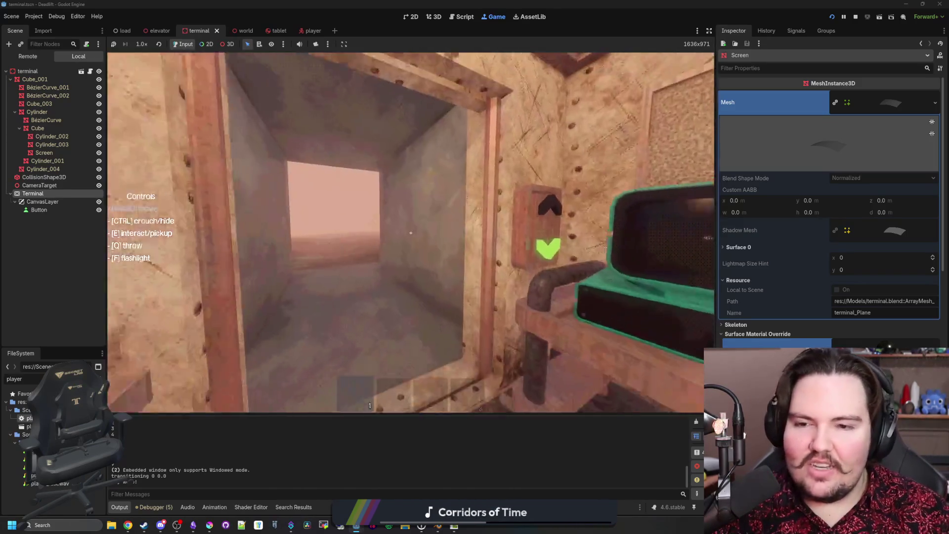
pyautogui.press('w')
pyautogui.press('w')
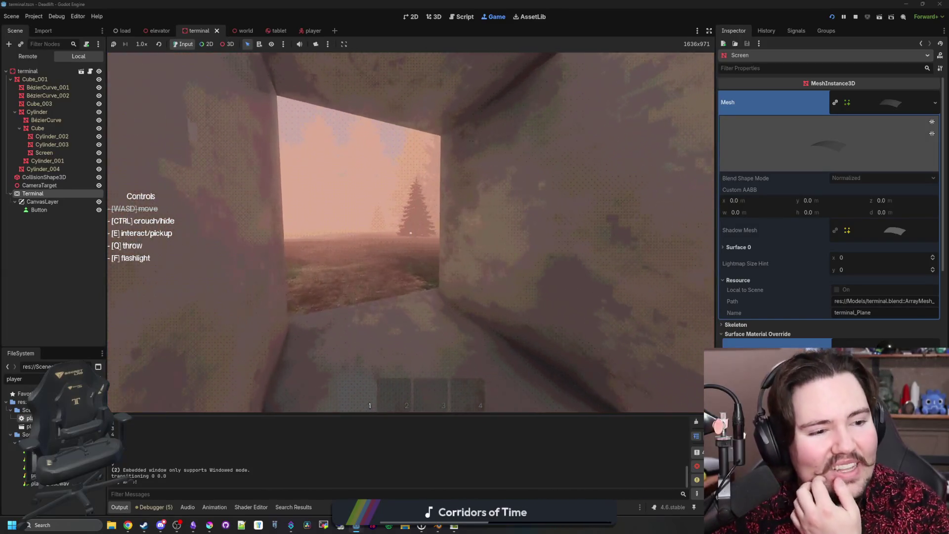
pyautogui.press('w')
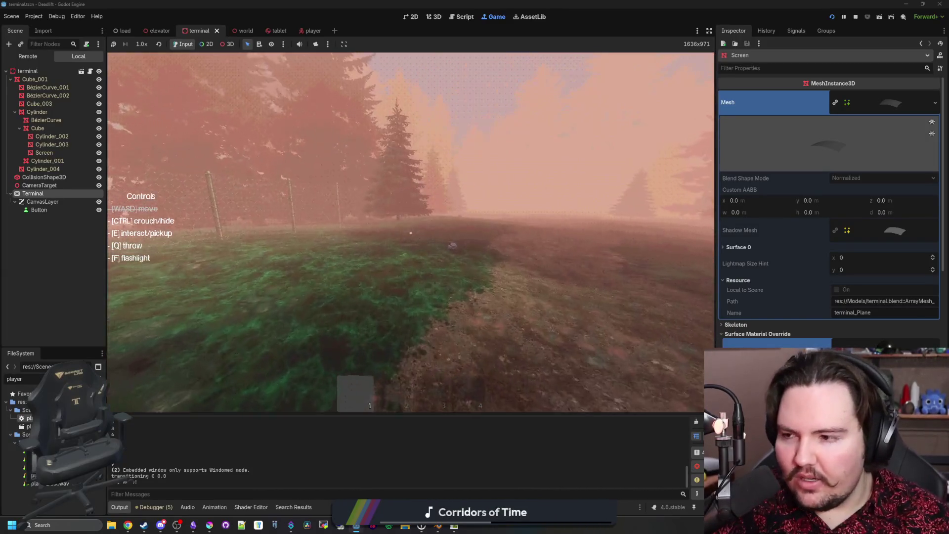
pyautogui.press('e')
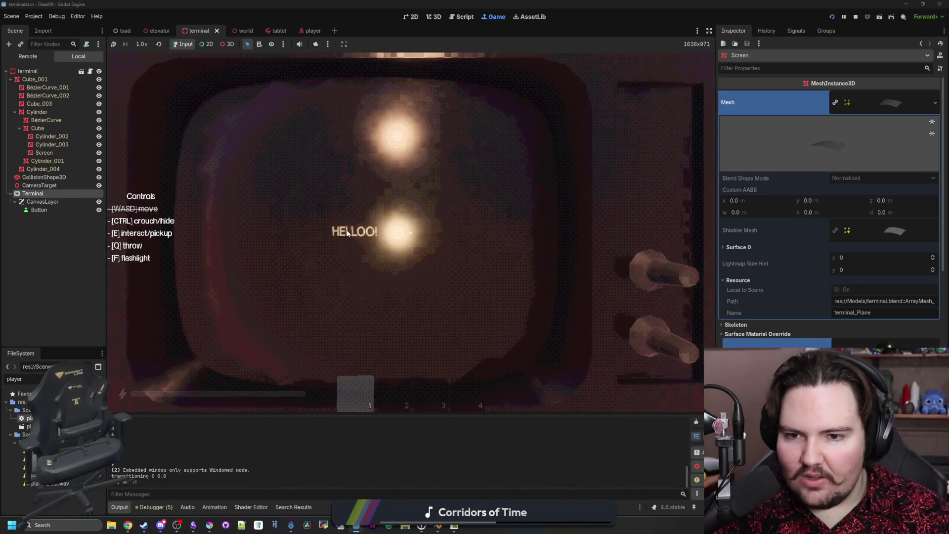
pyautogui.press('e')
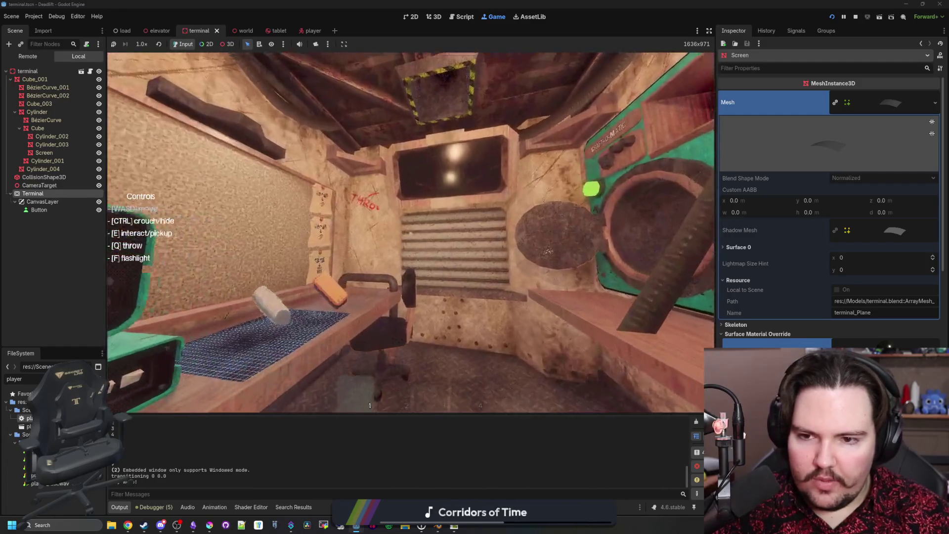
pyautogui.press('e')
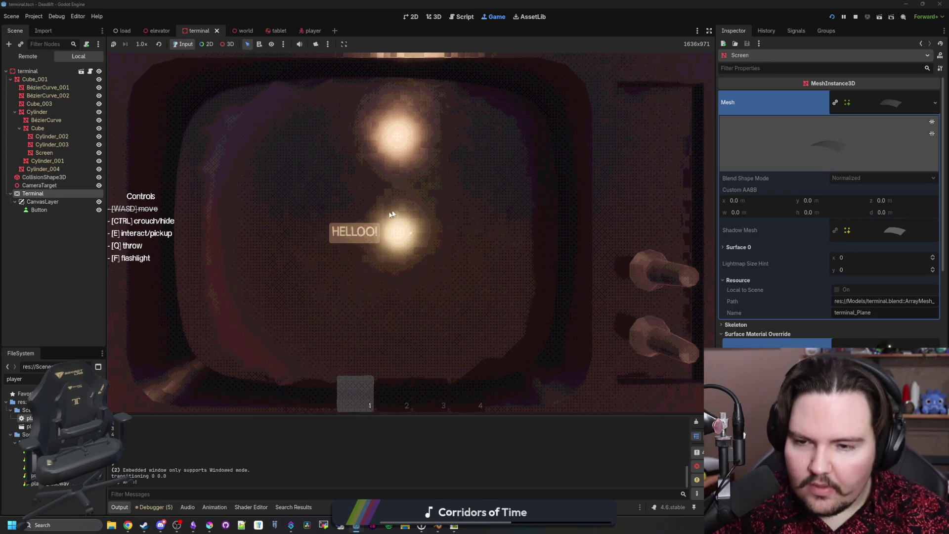
pyautogui.press('Escape')
pyautogui.press('e')
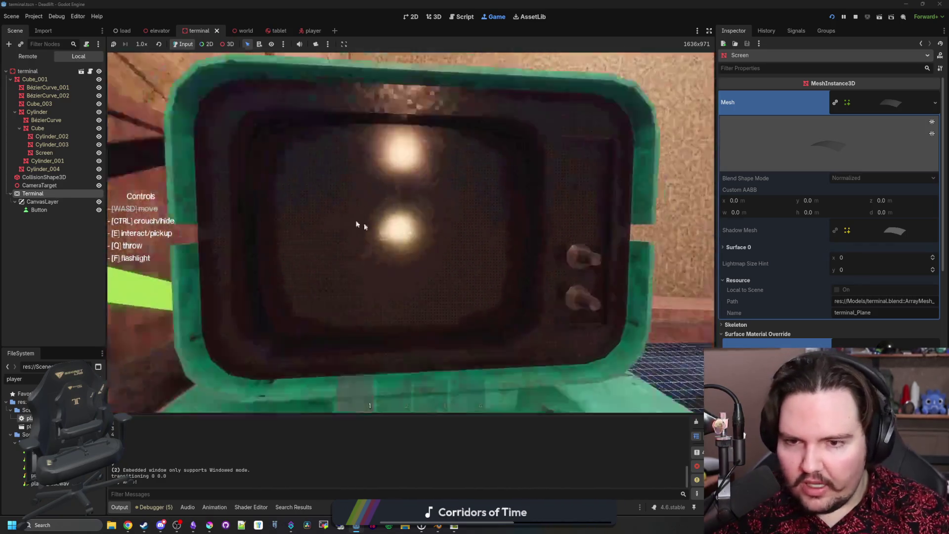
pyautogui.press('Escape')
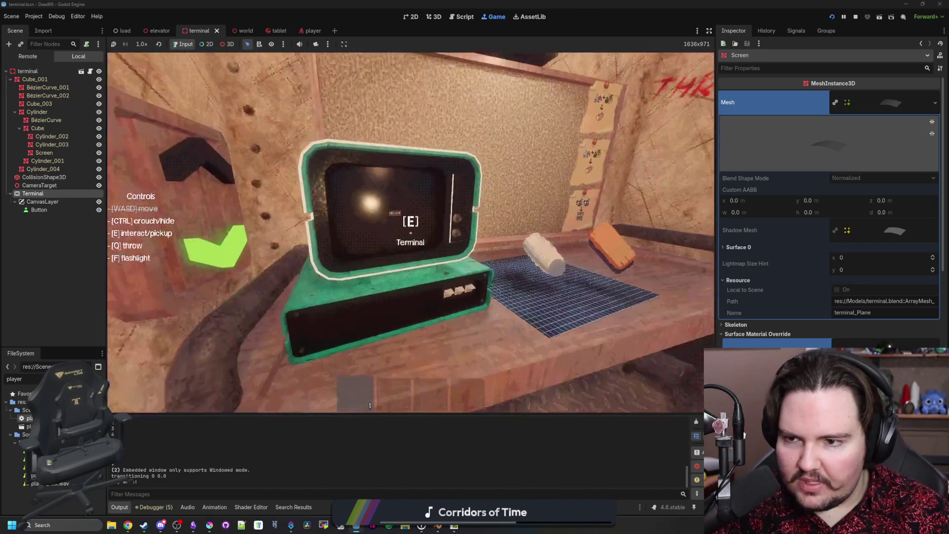
pyautogui.press('w')
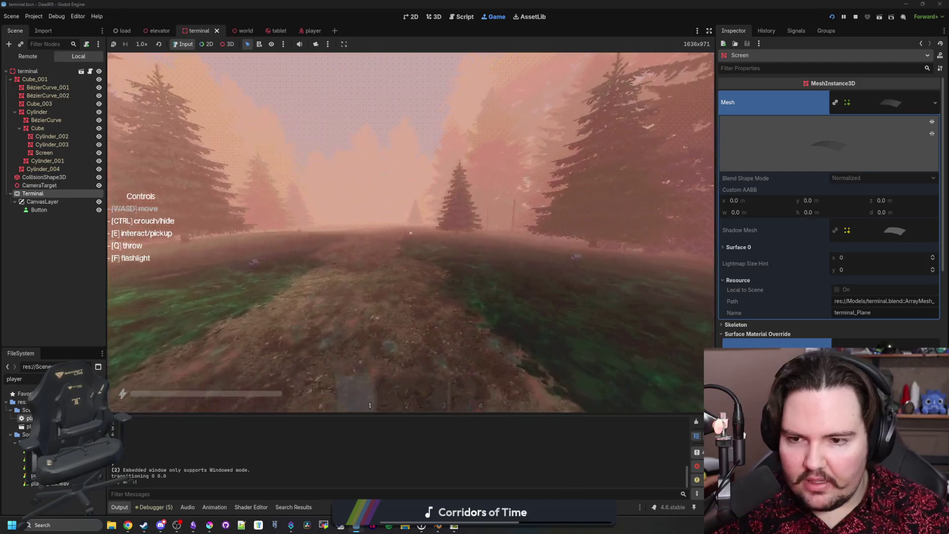
pyautogui.press('e')
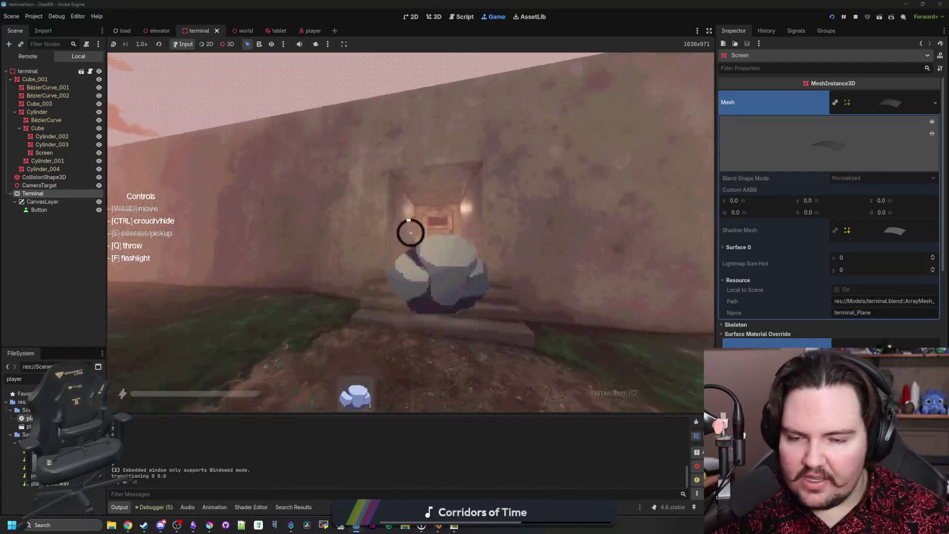
pyautogui.press('w')
pyautogui.press('q')
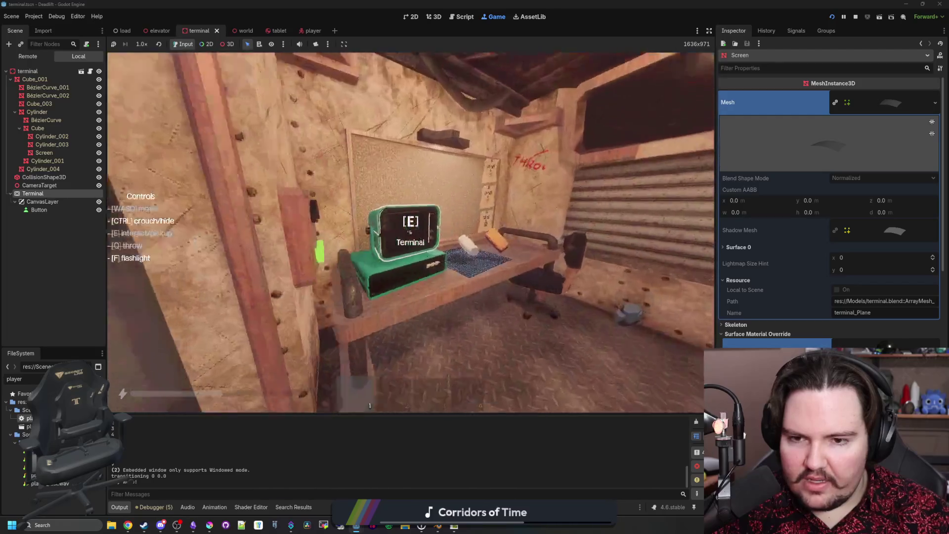
pyautogui.press('e')
pyautogui.press('Escape')
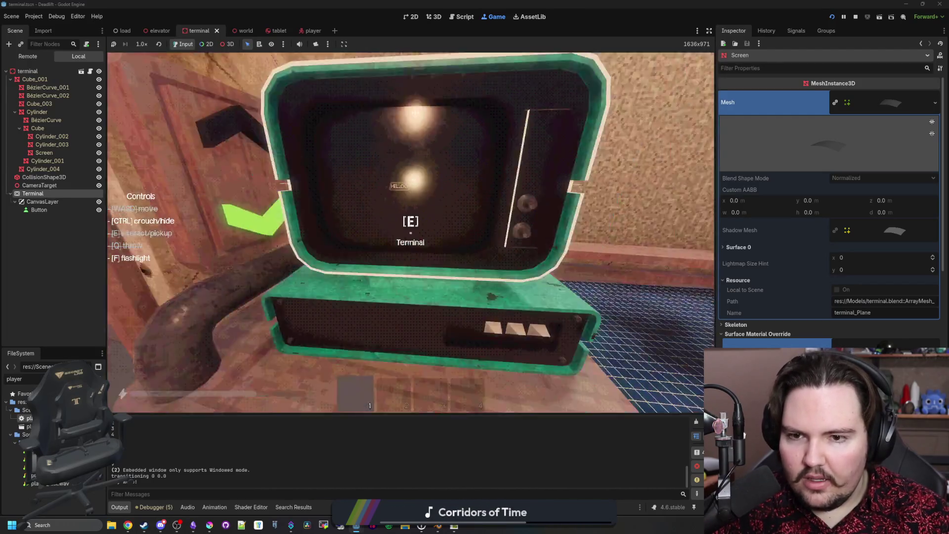
pyautogui.press('s')
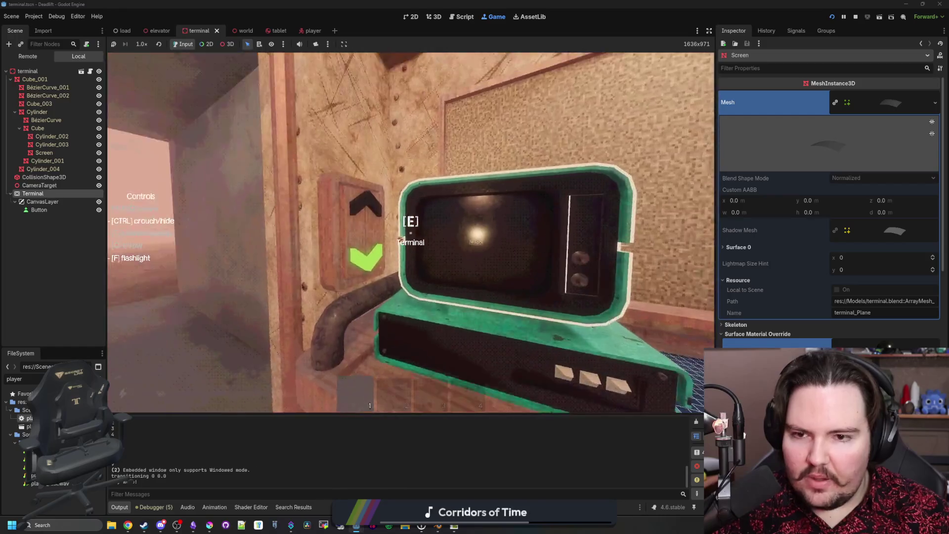
pyautogui.press('e')
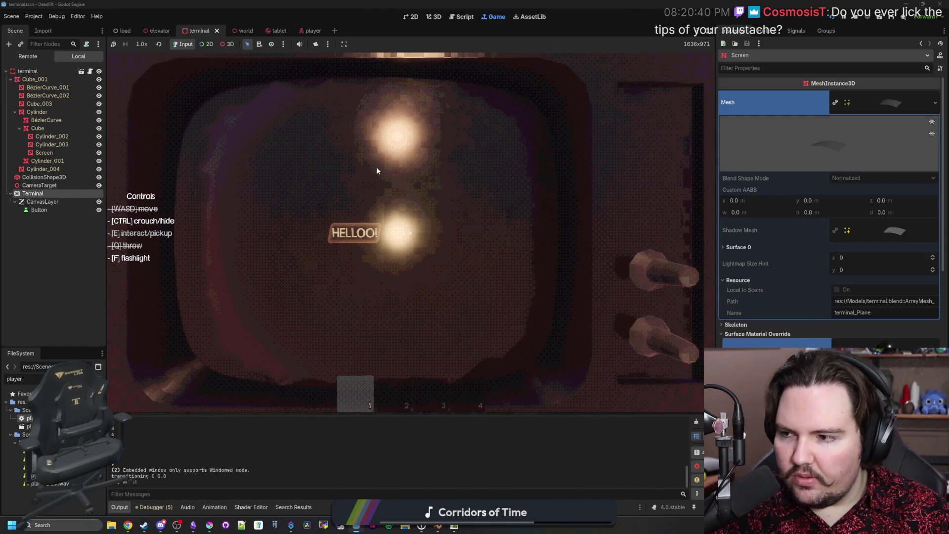
# Widen the embedded game view, resume, and zoom into and out of the terminal screen.
pyautogui.moveTo(715, 242)
pyautogui.mouseDown()
pyautogui.moveTo(287, 242)
pyautogui.moveTo(860, 244)
pyautogui.moveTo(692, 251)
pyautogui.moveTo(741, 252)
pyautogui.moveTo(732, 253)
pyautogui.mouseUp()
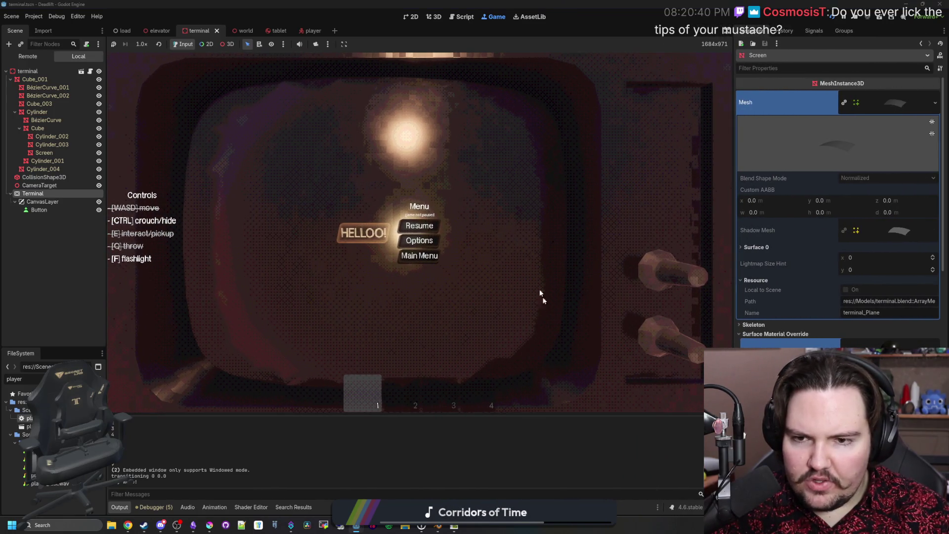
pyautogui.click(435, 228)
pyautogui.press('Escape')
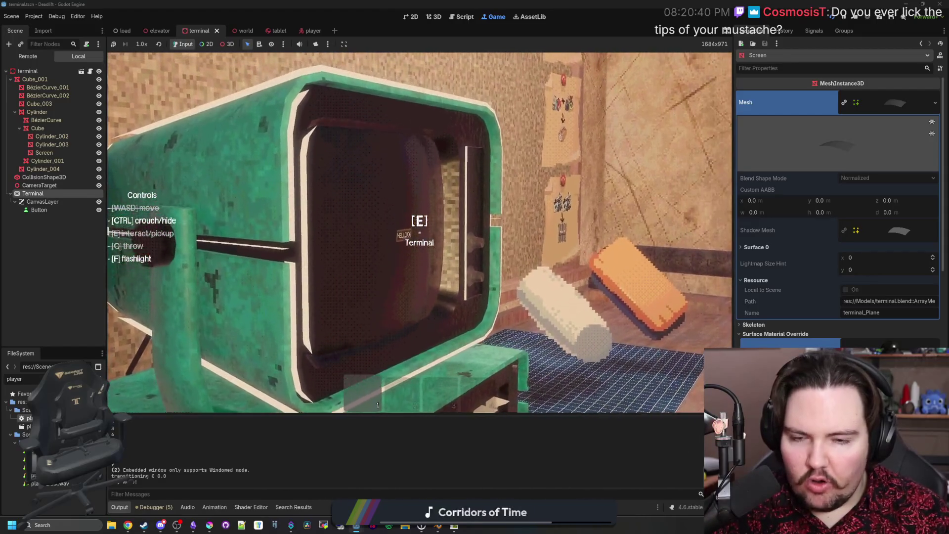
pyautogui.press('e')
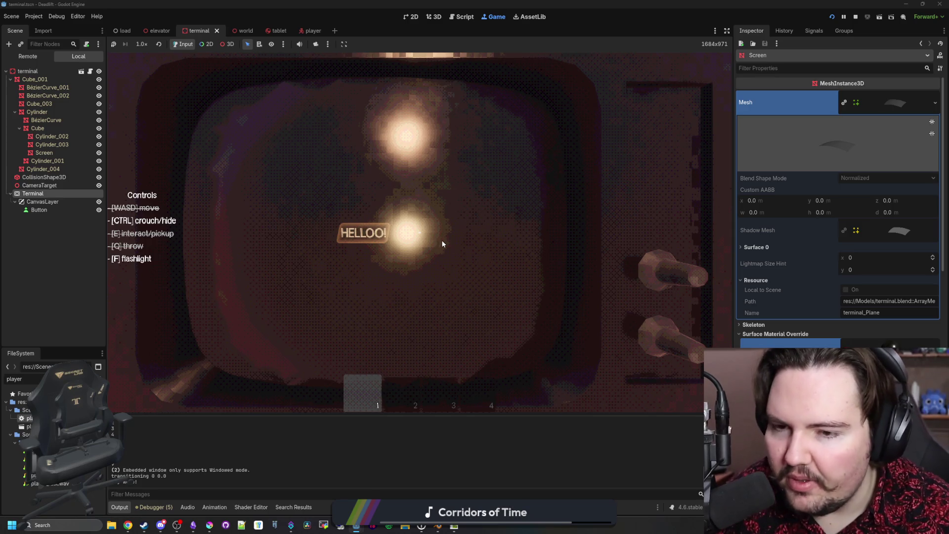
pyautogui.press('Escape')
# Toggle repeatedly in and out of the terminal screen view, ending back in the room.
pyautogui.press('e')
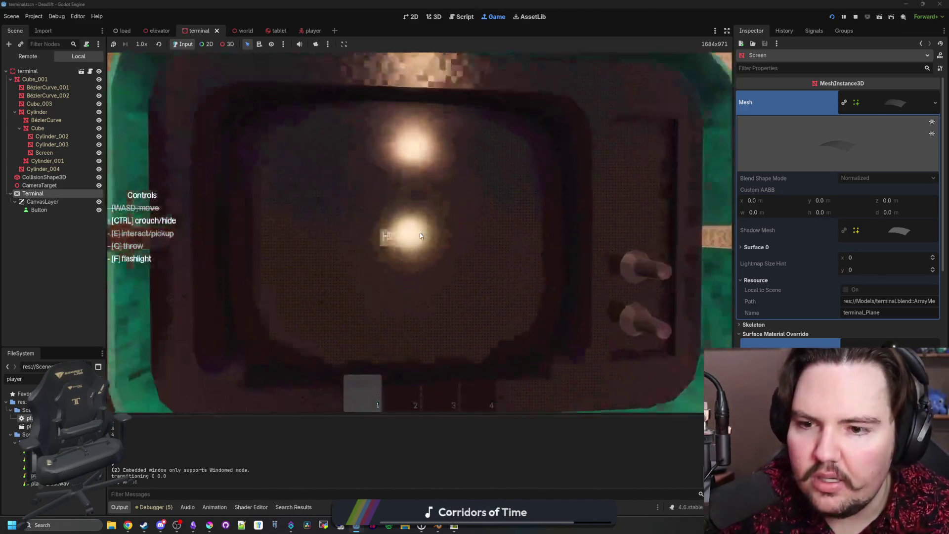
pyautogui.press('Escape')
pyautogui.press('e')
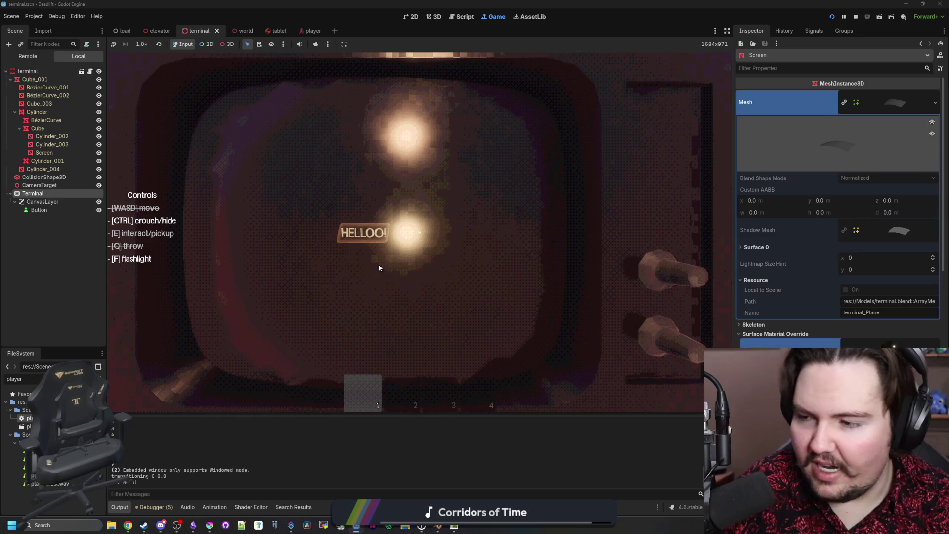
pyautogui.press('Escape')
pyautogui.press('e')
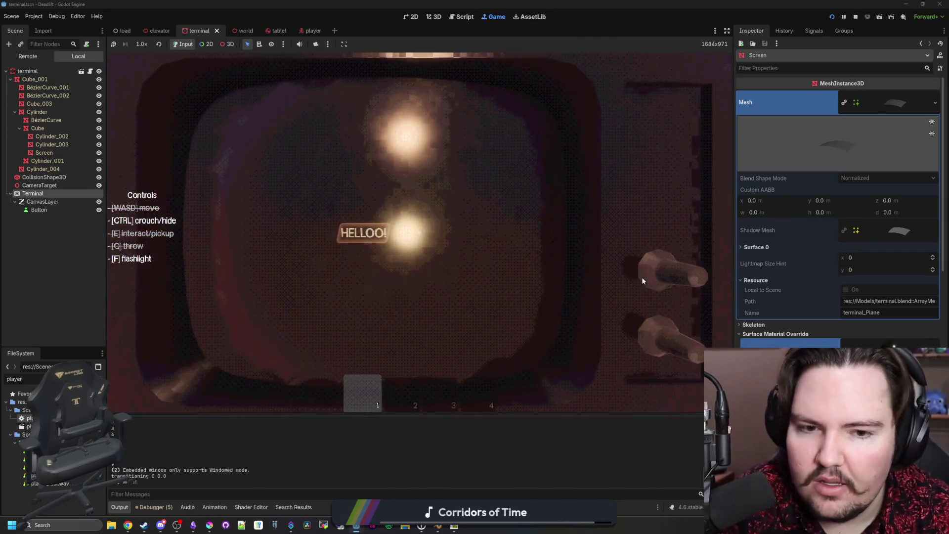
pyautogui.press('Escape')
pyautogui.press('e')
pyautogui.press('Escape')
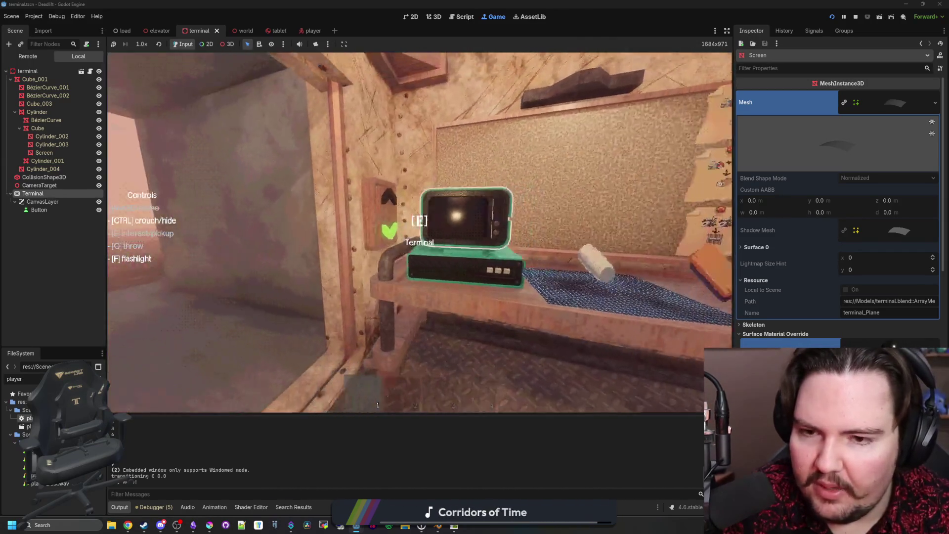
# Open the pause menu and the Options screen twice, closing them each time.
pyautogui.press('e')
pyautogui.press('Escape')
pyautogui.press('Escape')
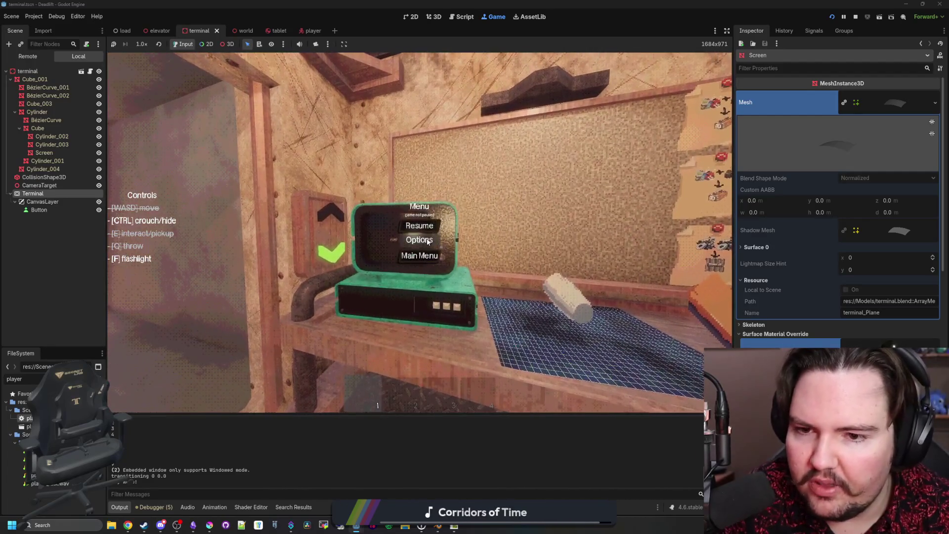
pyautogui.click(428, 240)
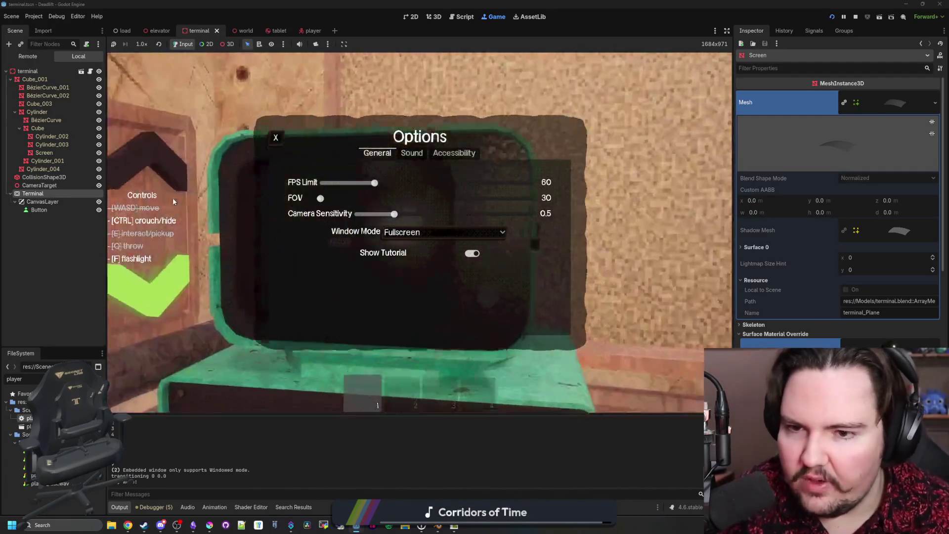
pyautogui.press('Escape')
pyautogui.press('Escape')
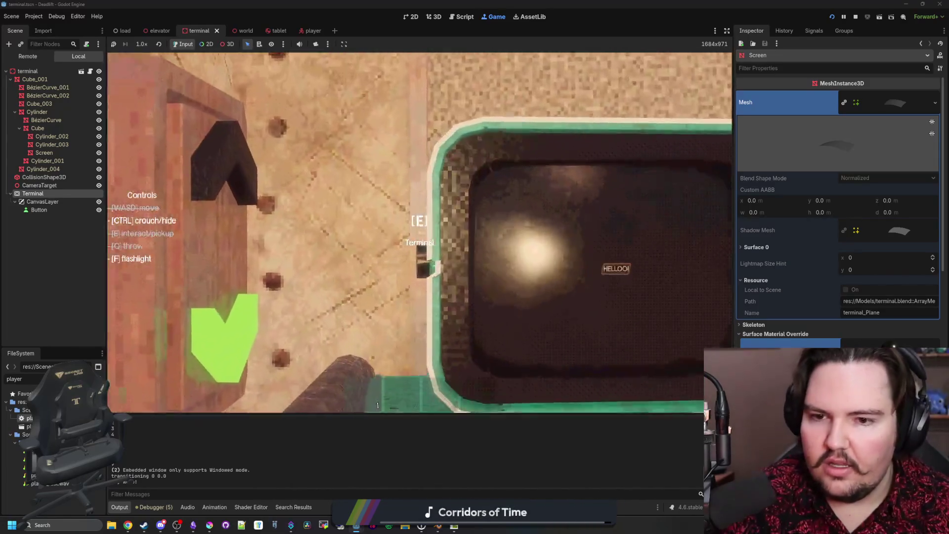
pyautogui.press('e')
pyautogui.press('Escape')
pyautogui.press('Escape')
pyautogui.click(420, 240)
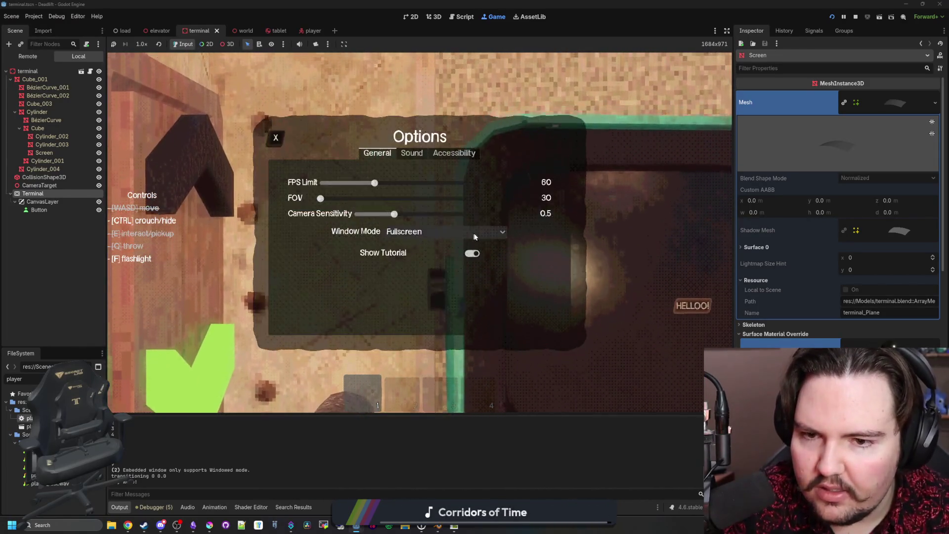
pyautogui.press('Escape')
pyautogui.press('Escape')
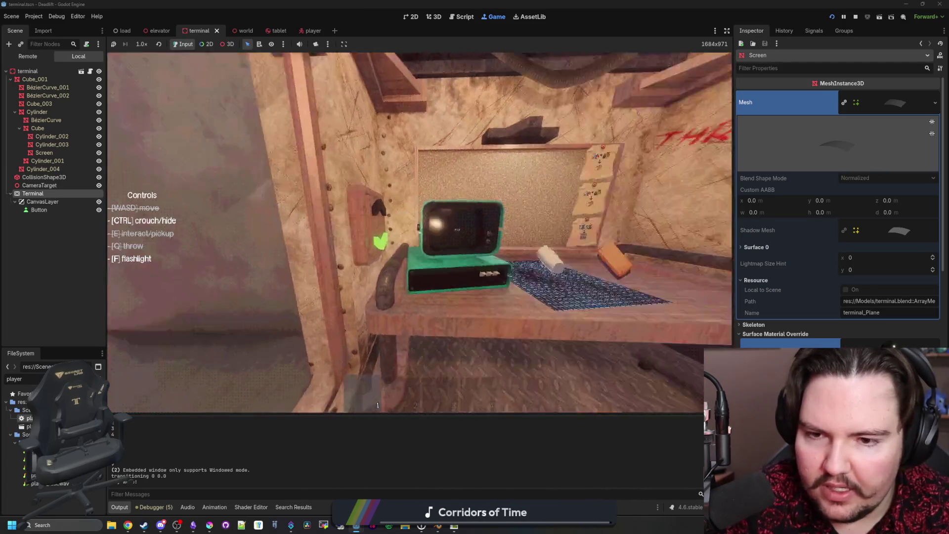
# Approach the terminal, press its HELLOO! button, then exit the screen view.
pyautogui.press('w')
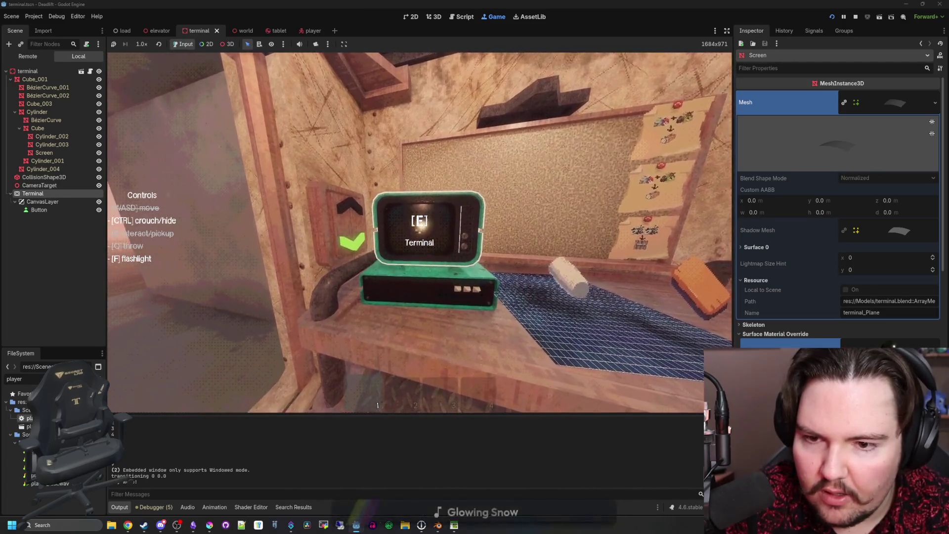
pyautogui.press('s')
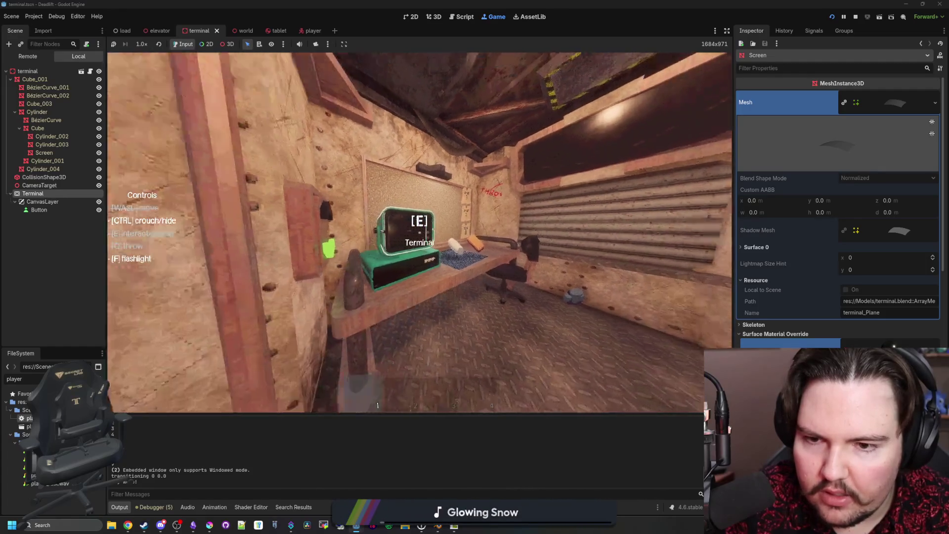
pyautogui.press('e')
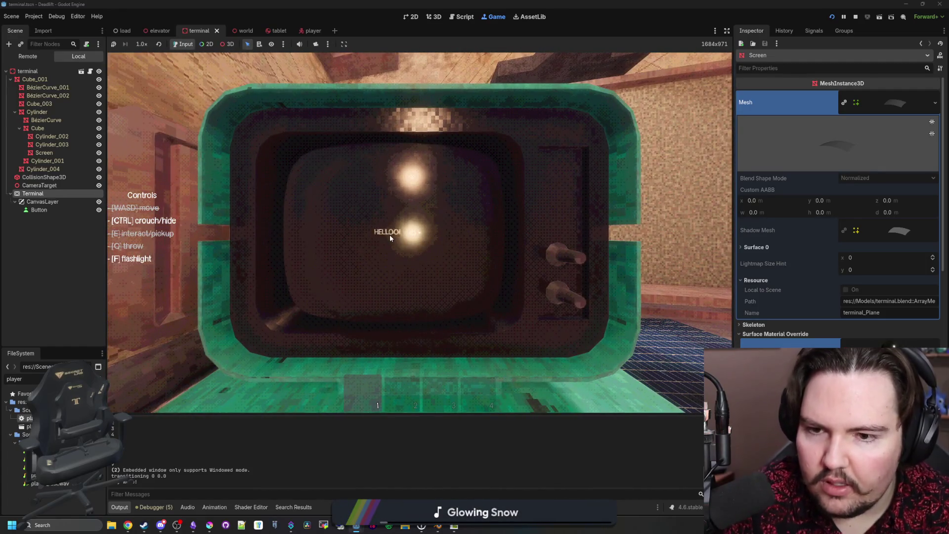
pyautogui.click(390, 235)
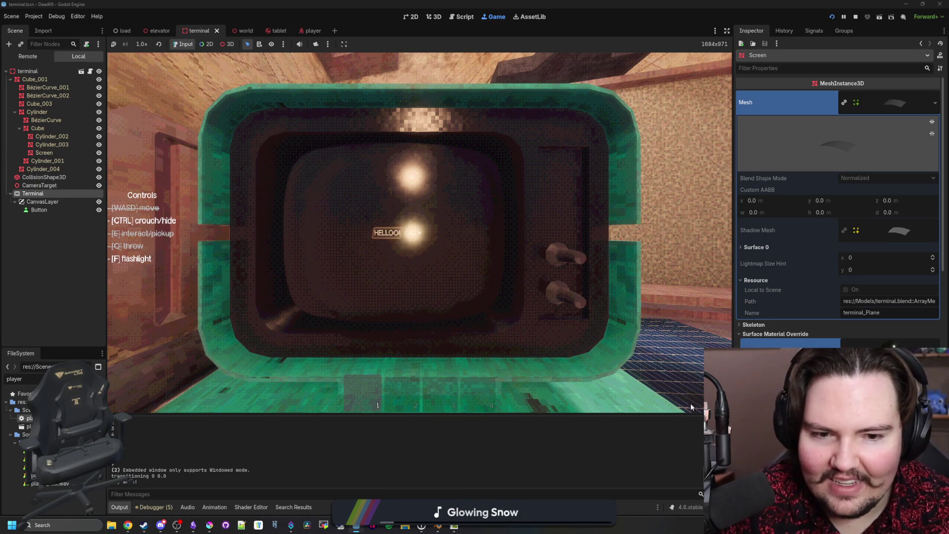
pyautogui.press('s')
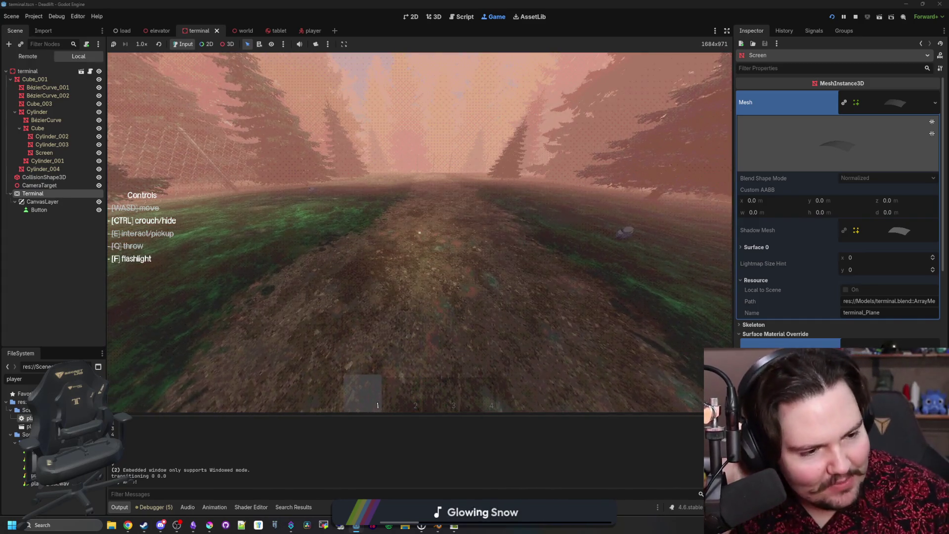
# Walk back from the forest path, view the terminal's HELLOO! screen, exit, and pause.
pyautogui.press('shift')
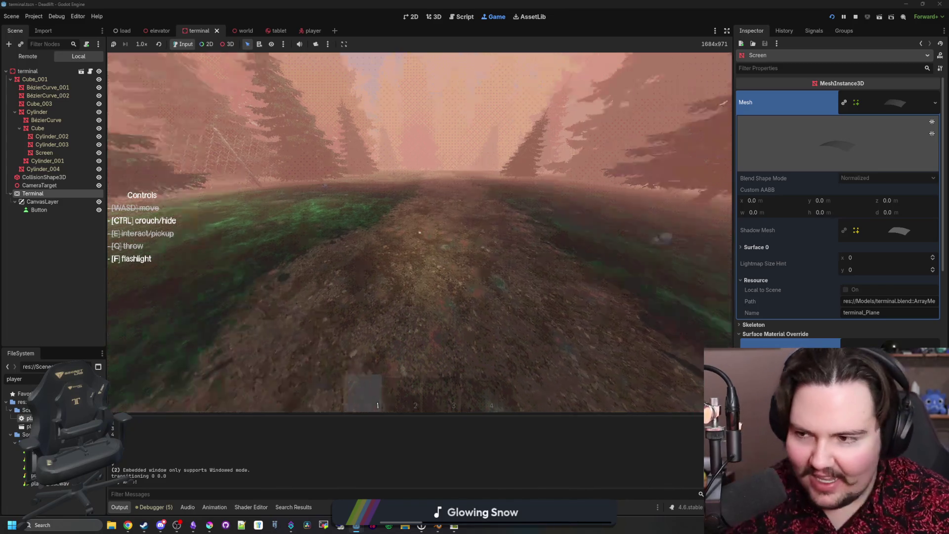
pyautogui.press('w')
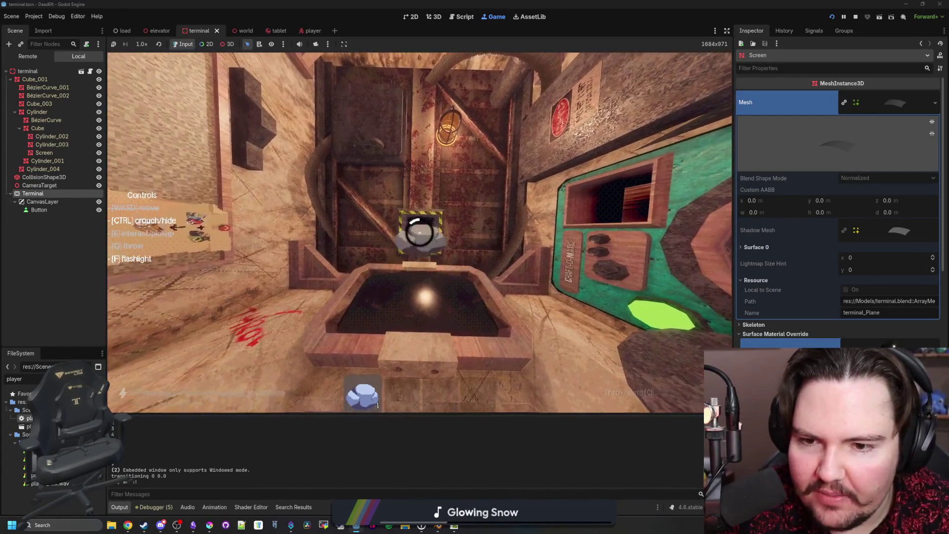
pyautogui.press('e')
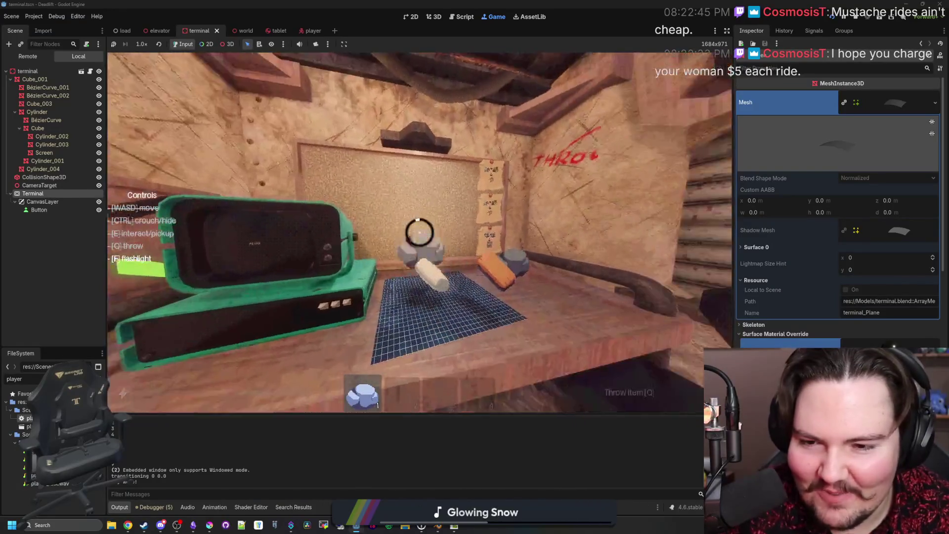
pyautogui.press('e')
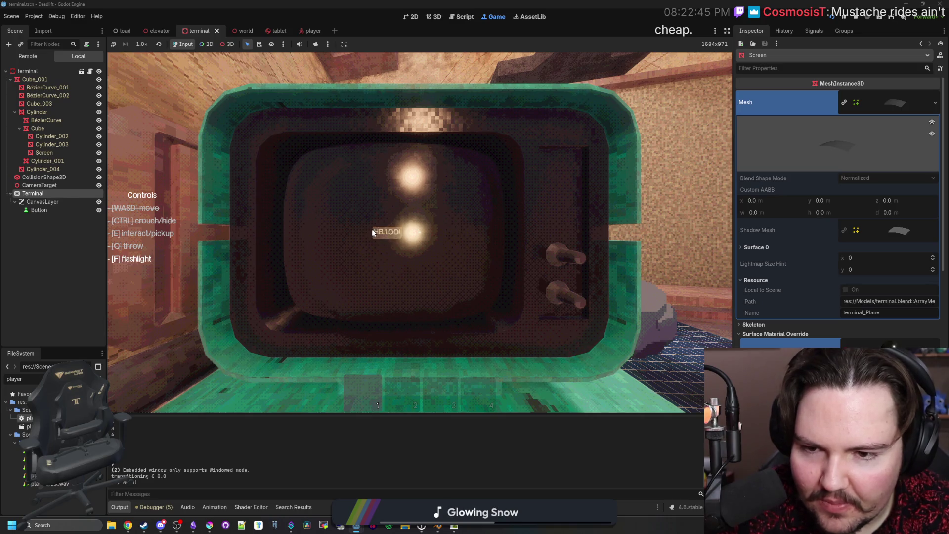
pyautogui.press('e')
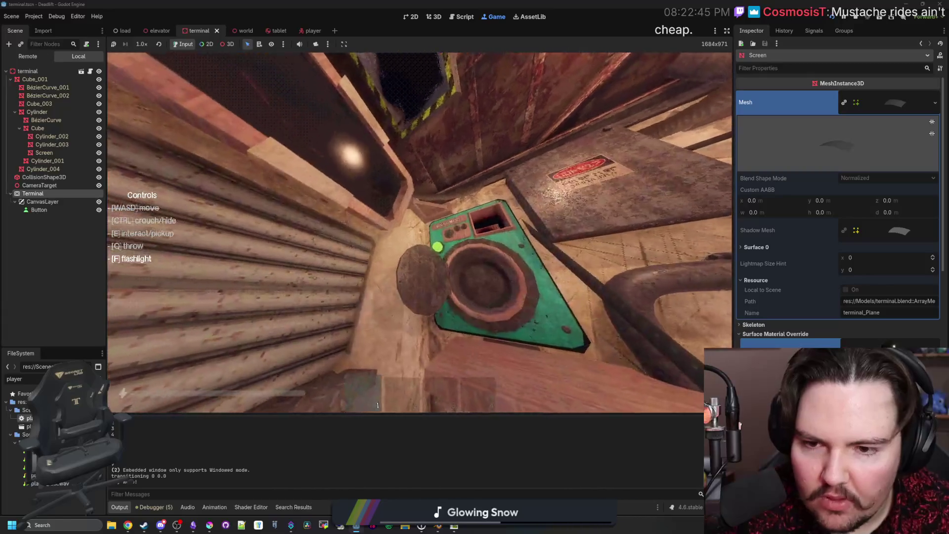
pyautogui.press('Escape')
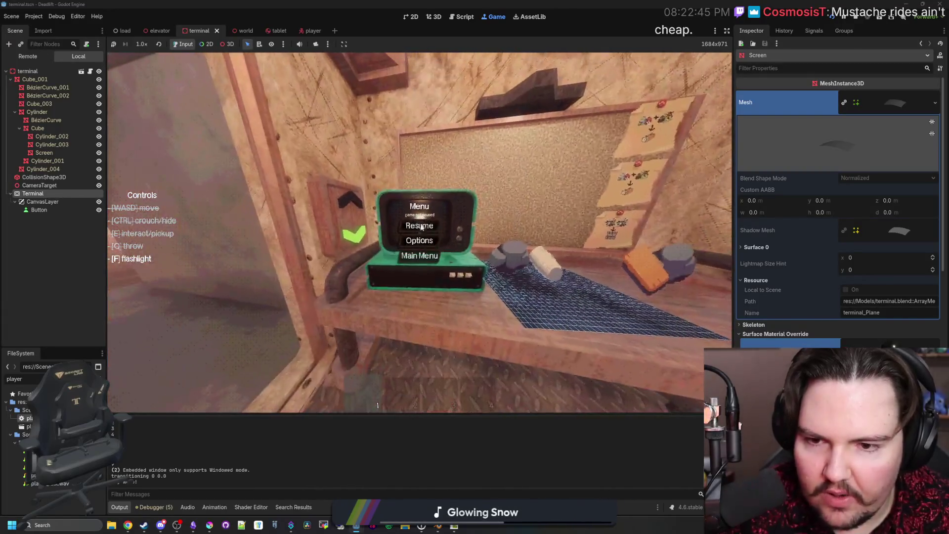
# Drag the Options FOV slider to 91, close the menus, leave the terminal screen, and pause.
pyautogui.click(424, 234)
pyautogui.click(471, 199)
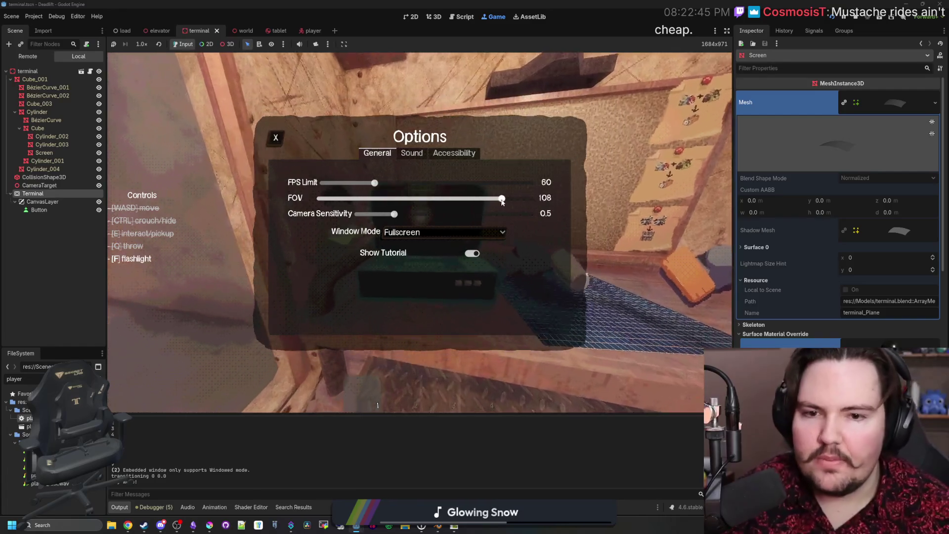
pyautogui.moveTo(471, 199); pyautogui.dragTo(463, 200)
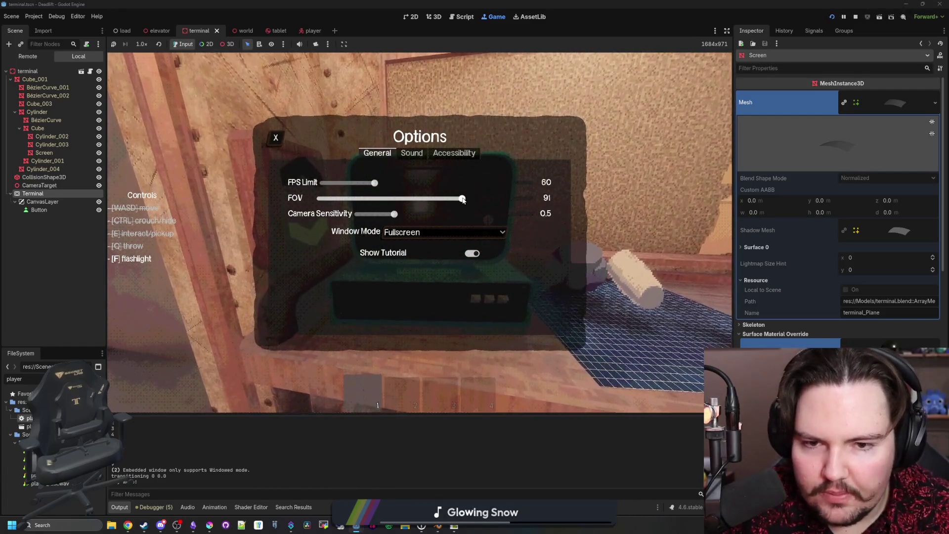
pyautogui.press('Escape')
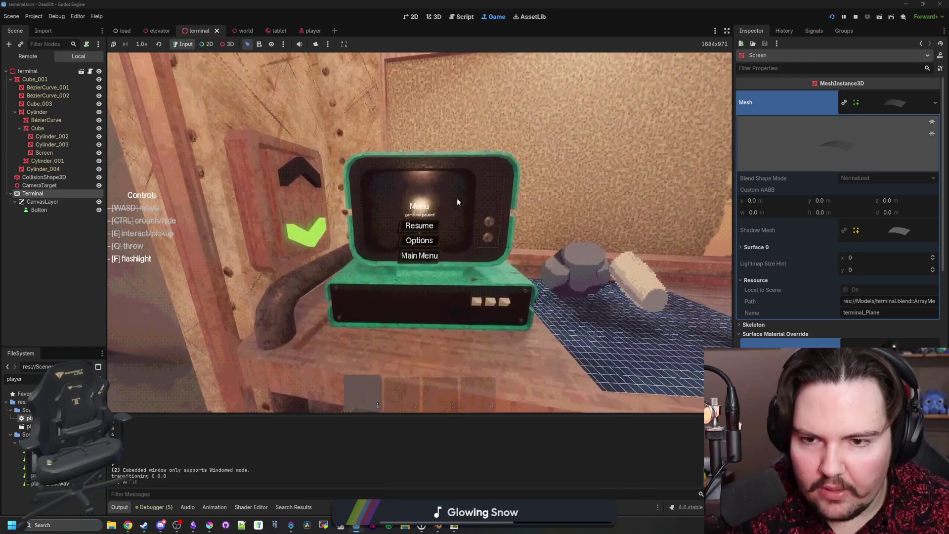
pyautogui.press('Escape')
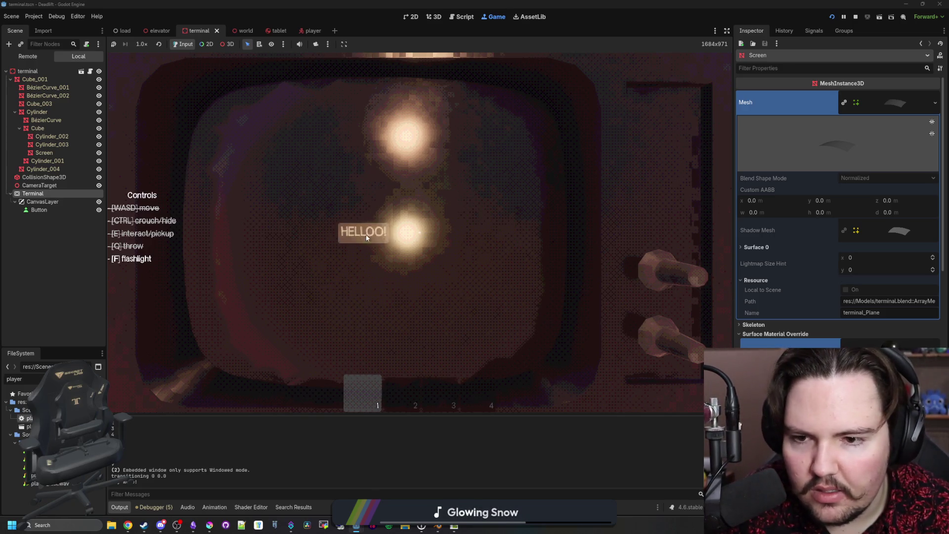
pyautogui.press('e')
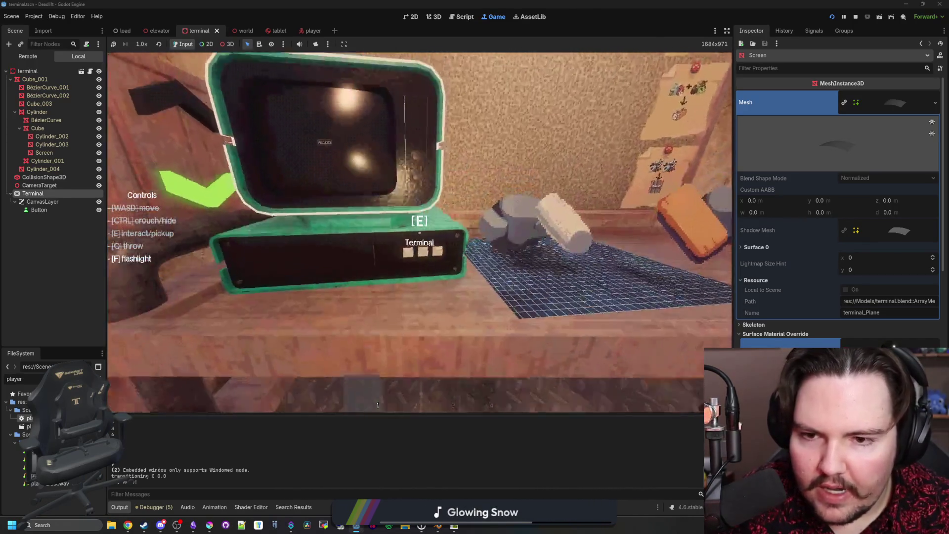
pyautogui.press('Escape')
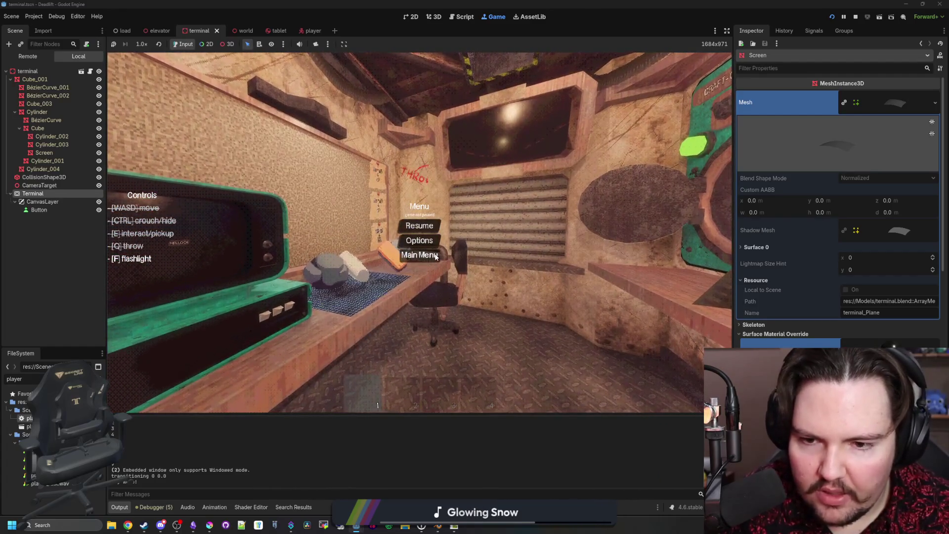